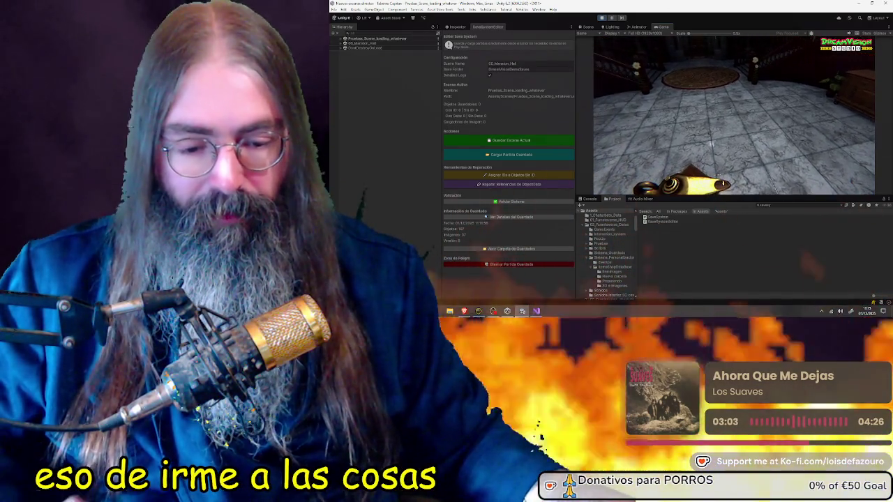
Step: Place the inventory's brown vase on the hall floor near the throne statue, then open and close the Scene Selector
key(super)
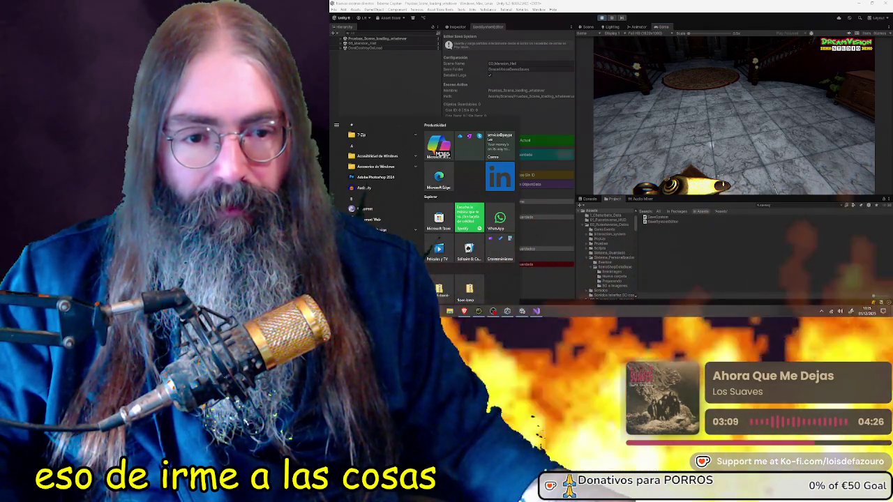
key(Escape)
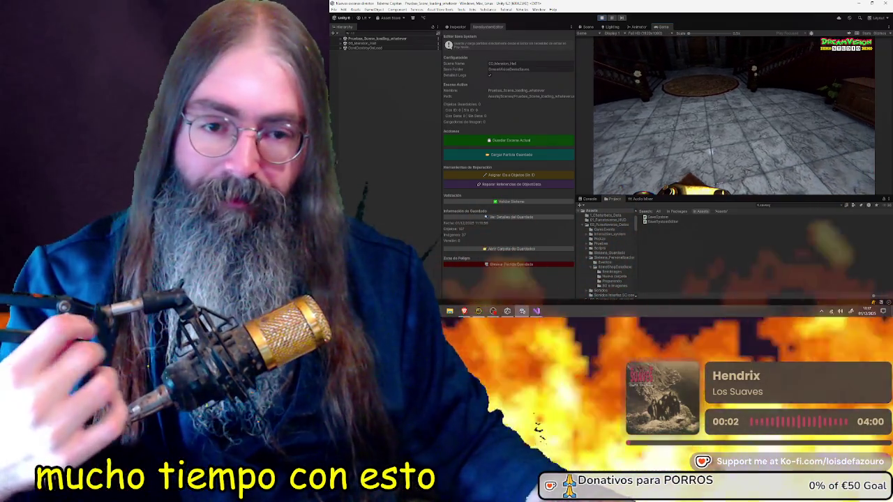
key(Tab)
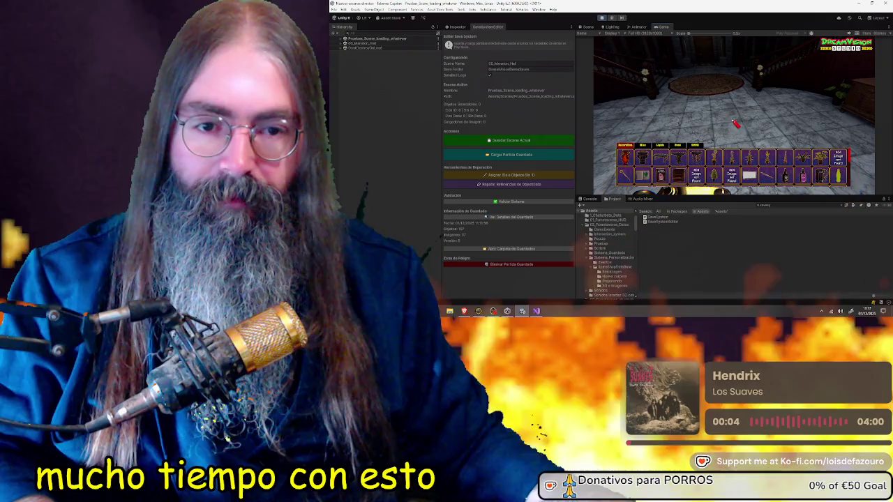
key(Tab)
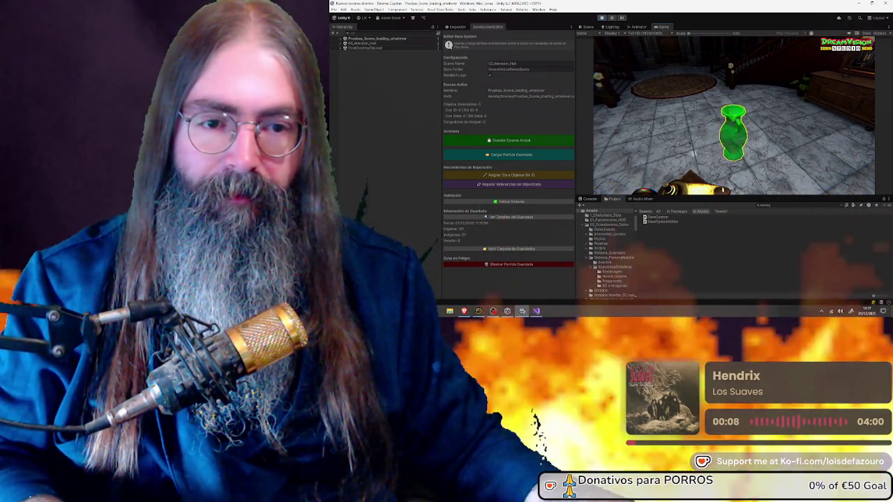
key(Tab)
key(Tab)
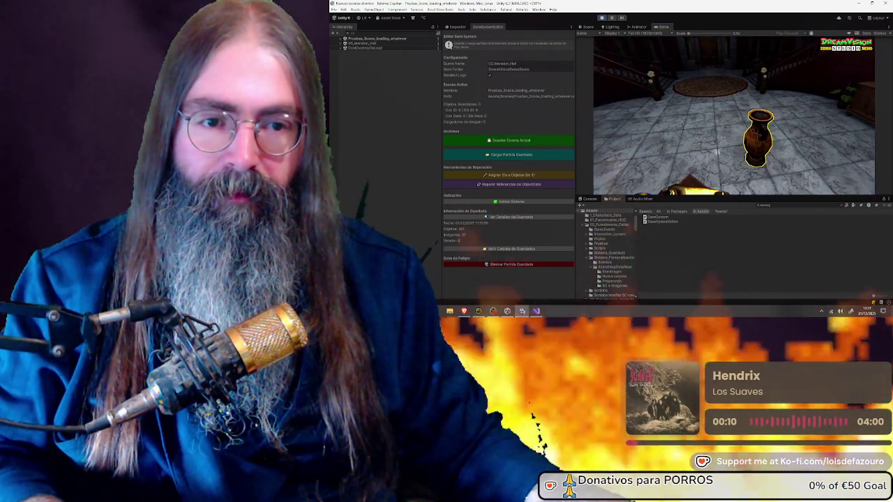
key(Escape)
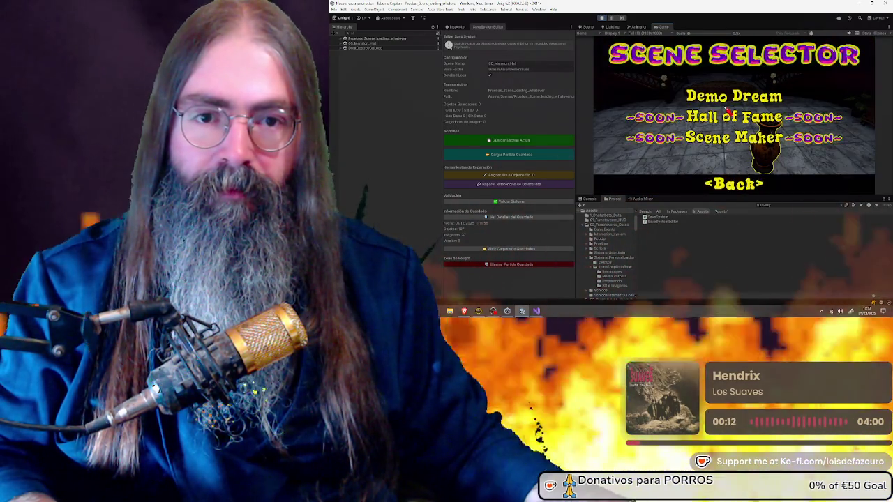
key(Escape)
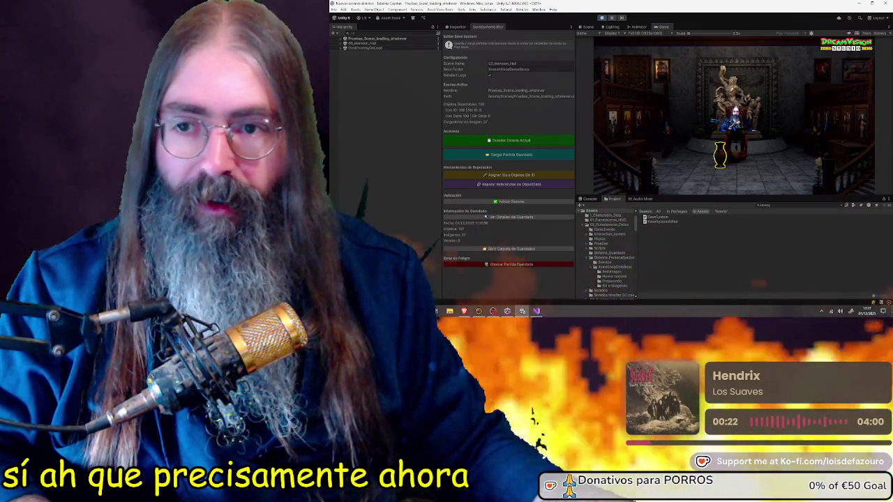
Step: Expand DontDestroyOnLoad and inspect a saved object's colliders in the Inspector
click(342, 48)
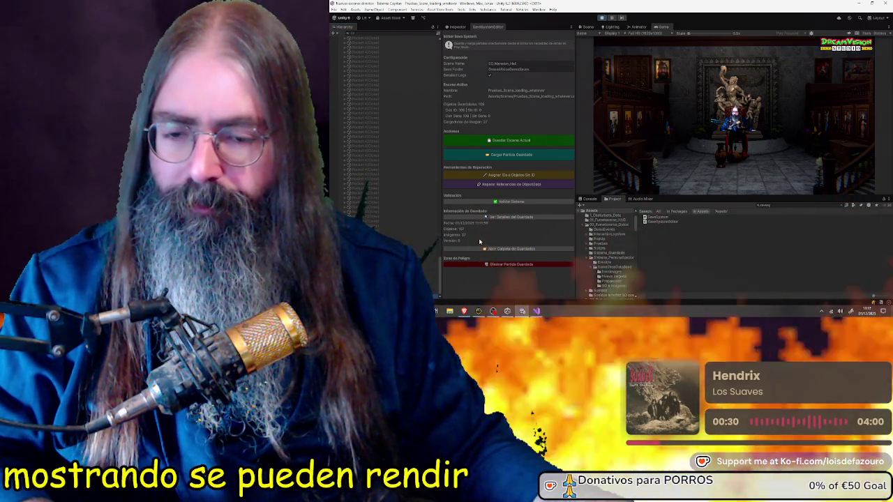
click(505, 202)
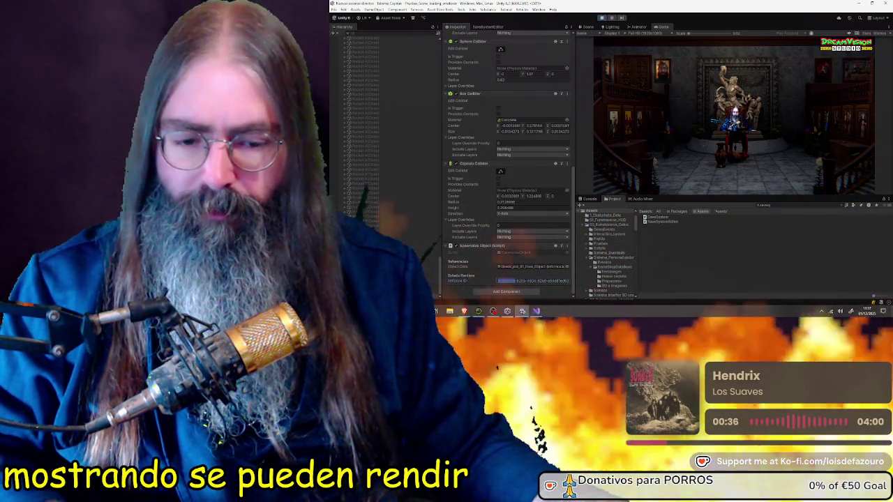
key(Escape)
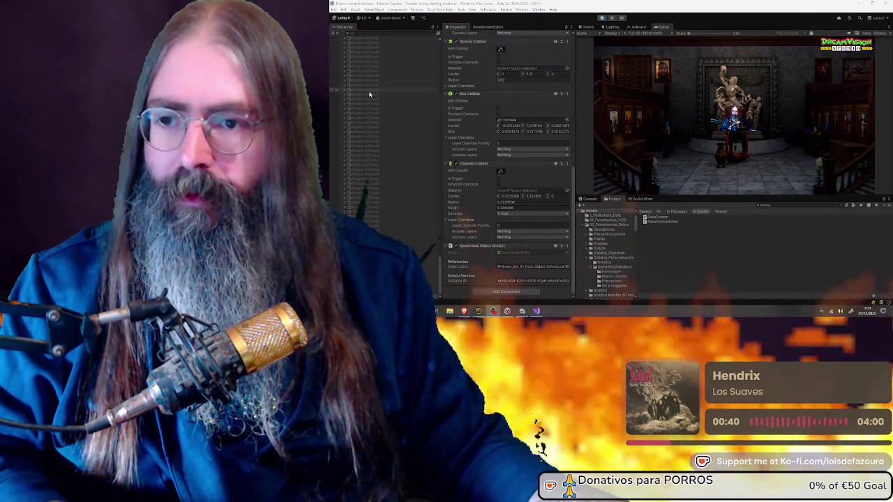
scroll(373, 93, up, 5)
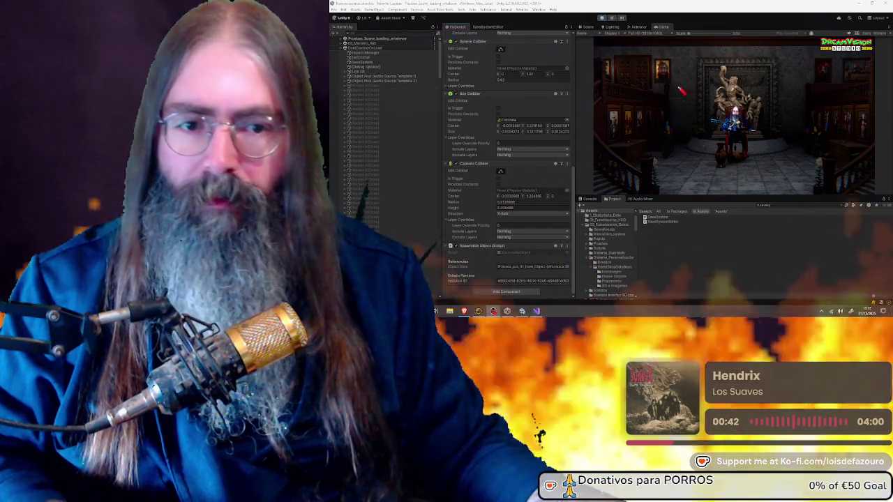
Step: Stop play mode and select two more mansion props to check their colliders
key(ctrl+p)
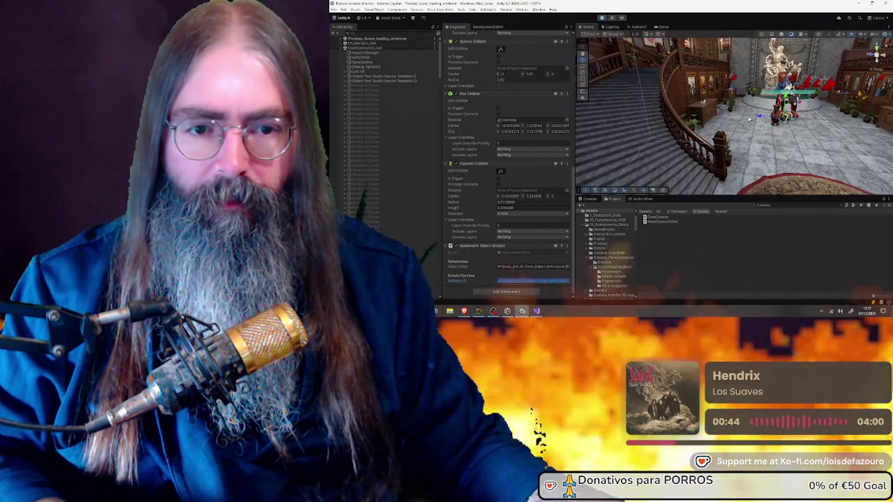
scroll(745, 120, up, 2)
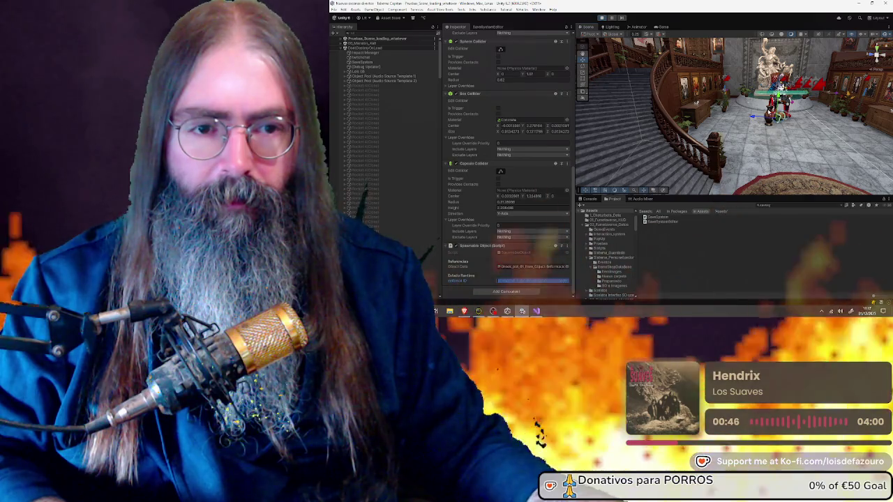
click(770, 110)
scroll(389, 227, down, 5)
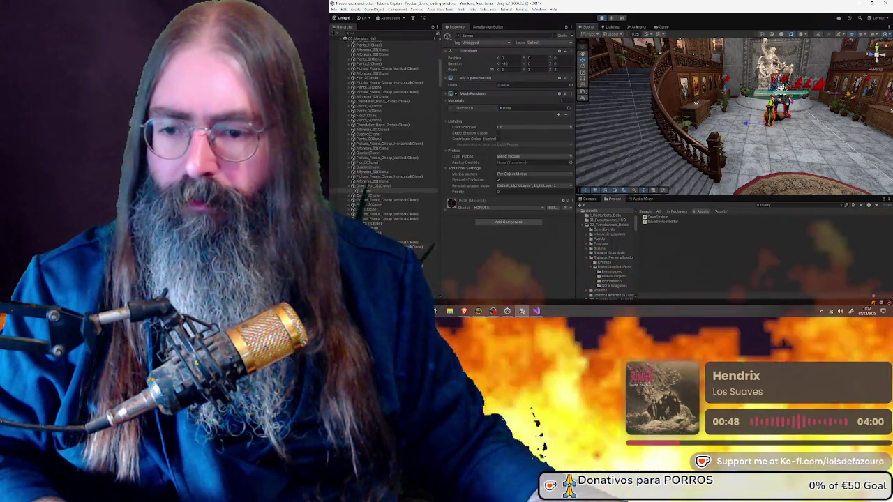
click(389, 187)
scroll(490, 208, down, 5)
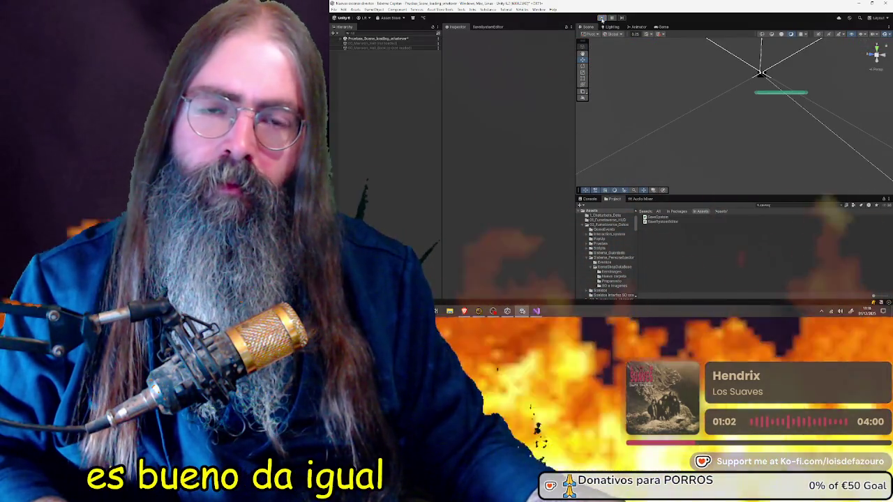
Step: Play the game, load the dream scene through Scene Selection, and pick up the reappeared vase
click(601, 18)
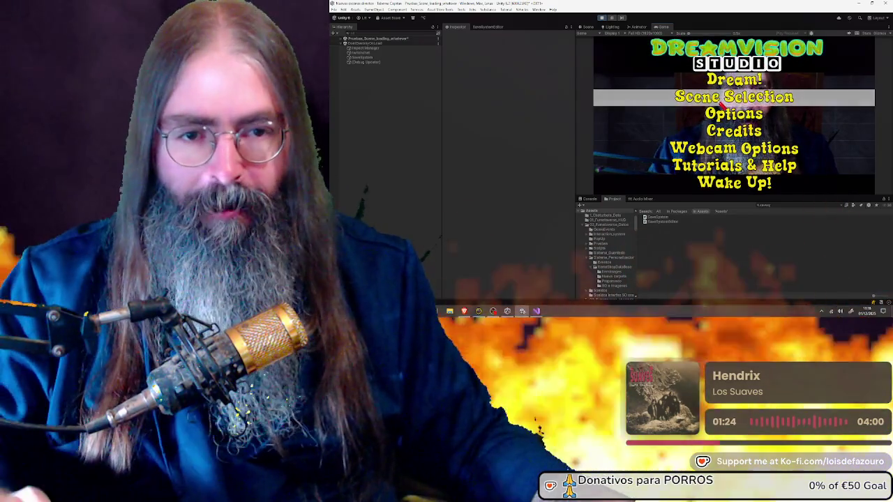
click(720, 102)
click(720, 102)
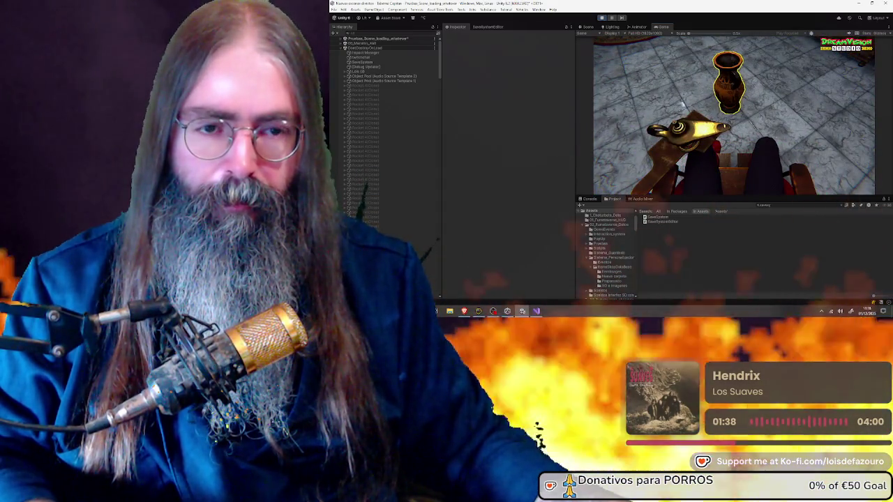
key(e)
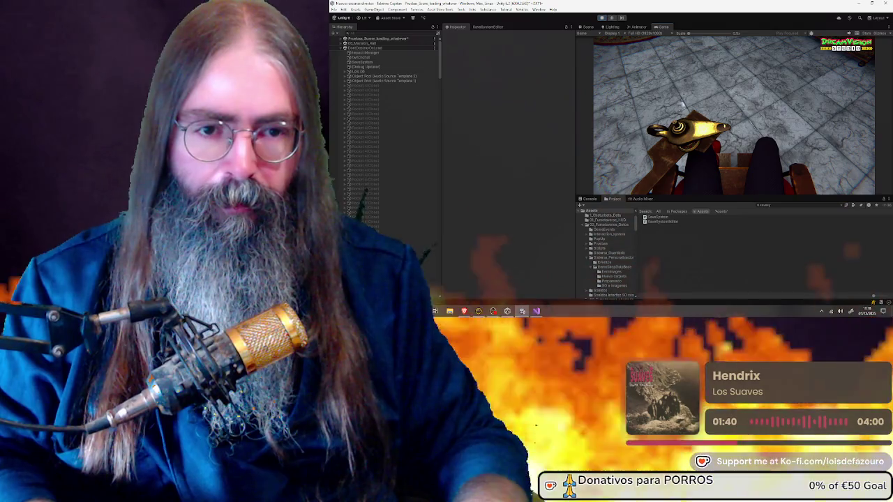
Step: Toggle play mode off, on, off and on again
click(601, 18)
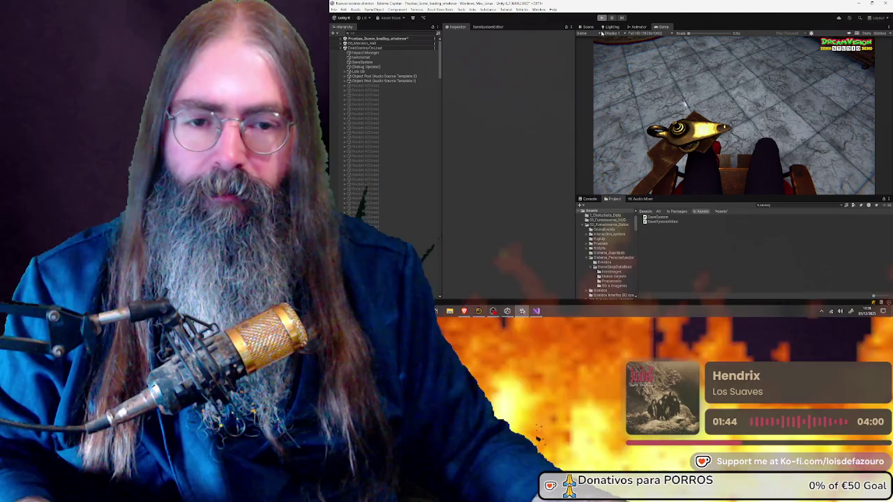
click(601, 18)
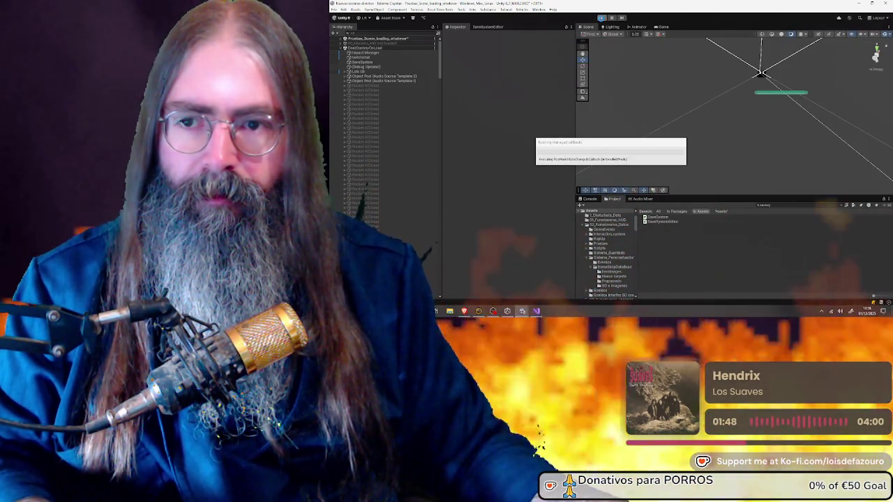
click(601, 19)
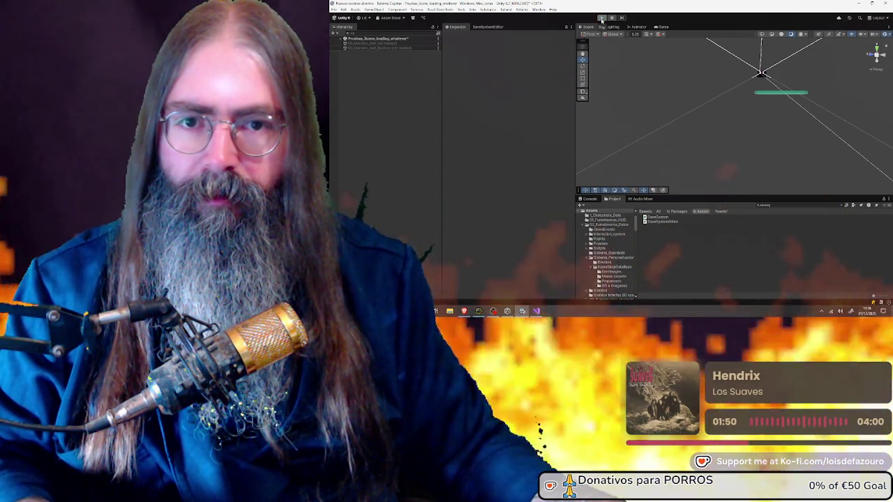
click(601, 18)
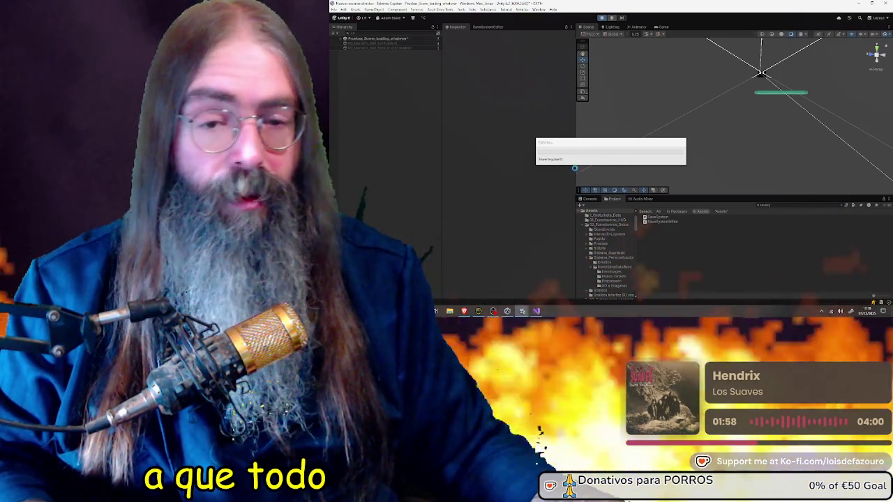
Step: Move the import progress box aside and stop the game once it reaches the DreamVision Studio main menu
drag(576, 154, 508, 143)
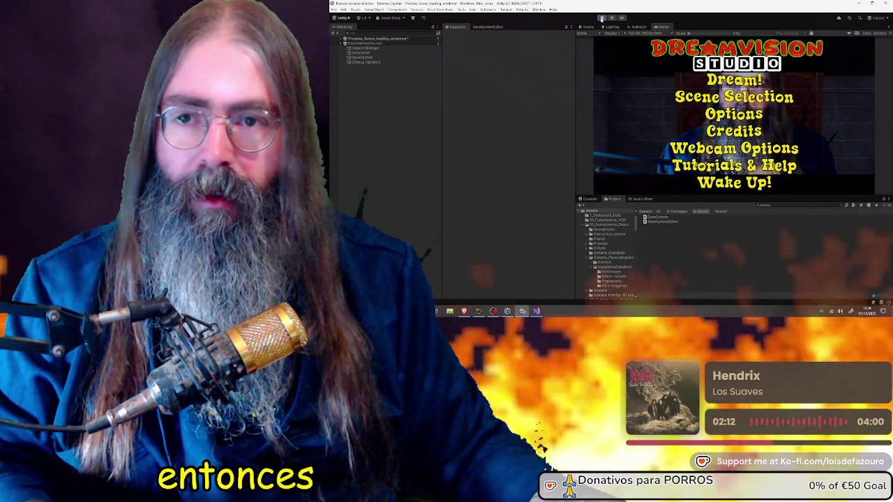
click(601, 19)
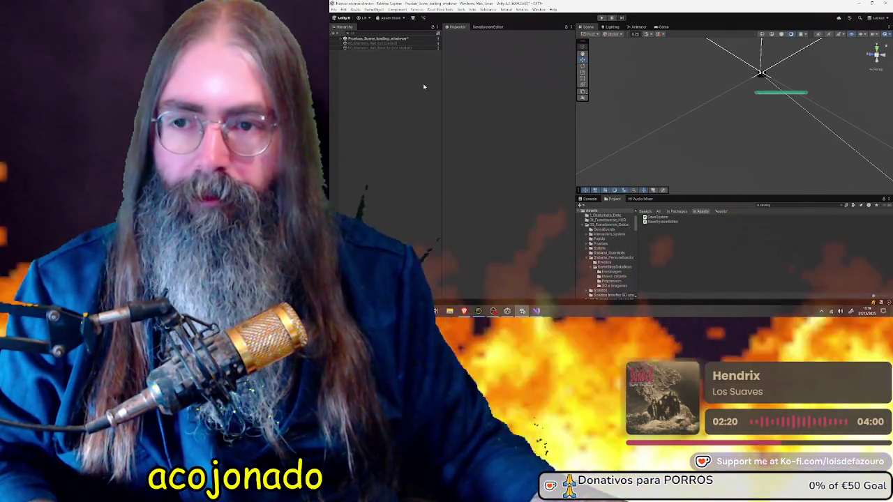
Step: Save the 00_Mansion_Hall scene's objects with Guardar Escena Actual, recording 107 objects and 37 images
right_click(393, 44)
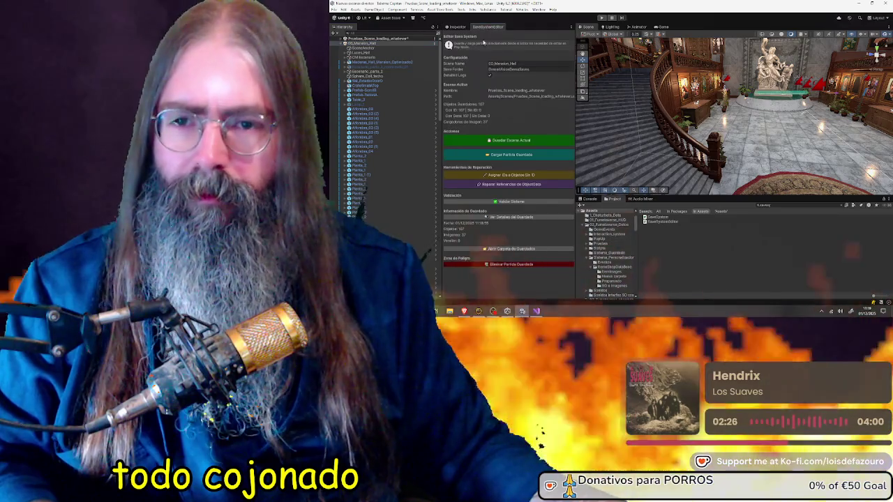
click(496, 141)
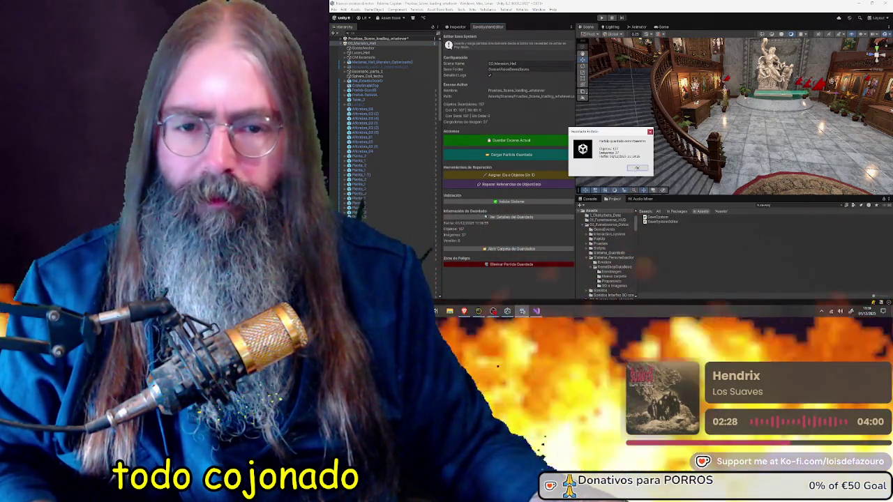
click(636, 168)
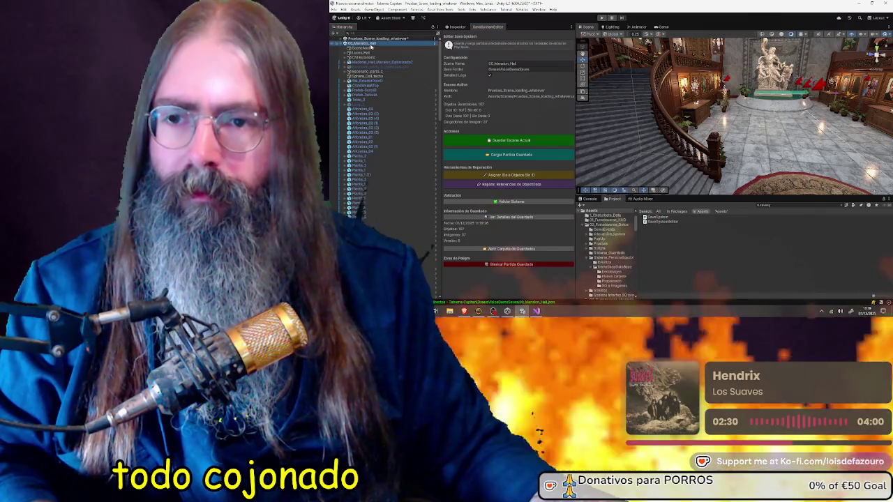
Step: Unload the 00_Mansion_Hall scene, clear the selection and start play mode
right_click(371, 46)
click(391, 80)
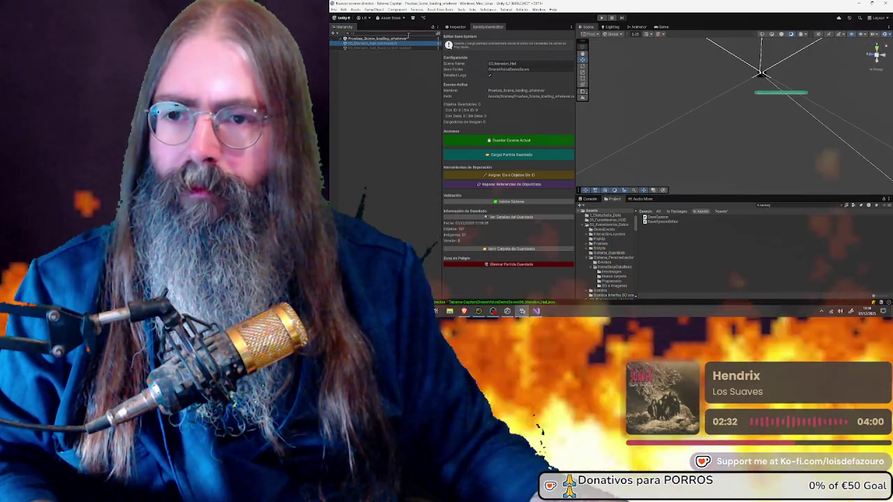
click(561, 40)
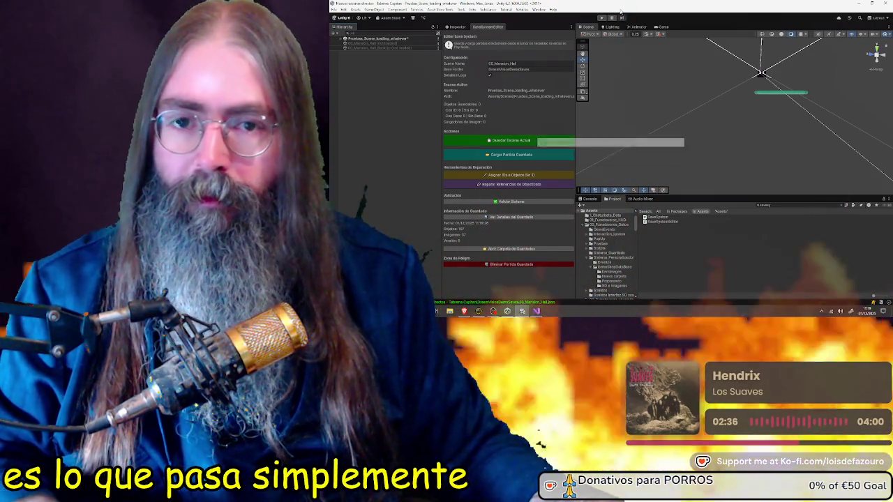
click(601, 19)
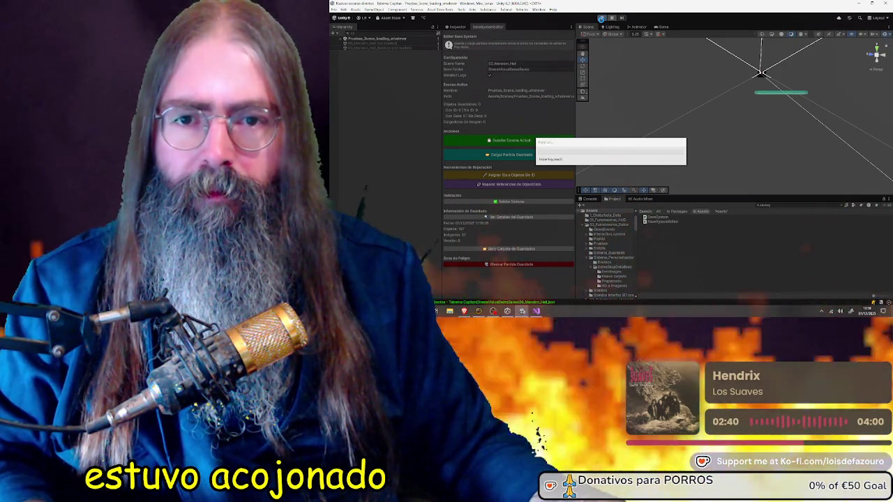
Step: Move the import progress box aside and open the game's Scene Selector from the main menu
mouse_move(612, 150)
mouse_down()
mouse_move(610, 119)
mouse_move(578, 115)
mouse_up()
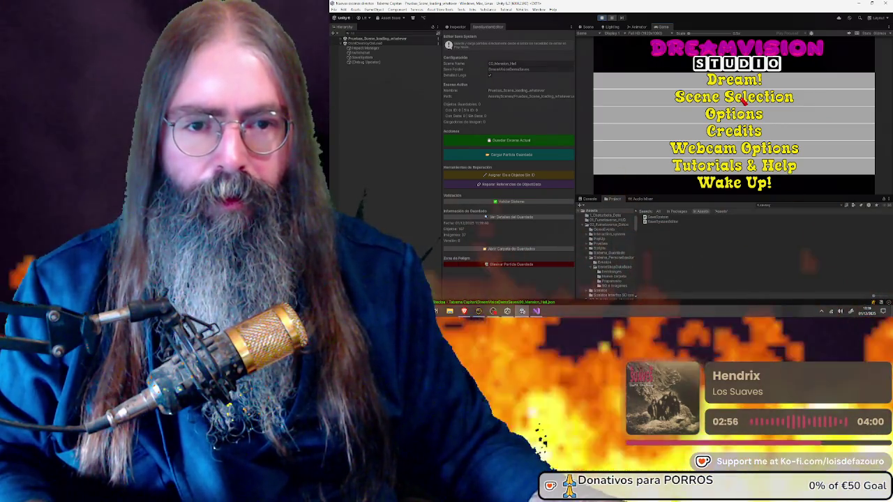
click(744, 101)
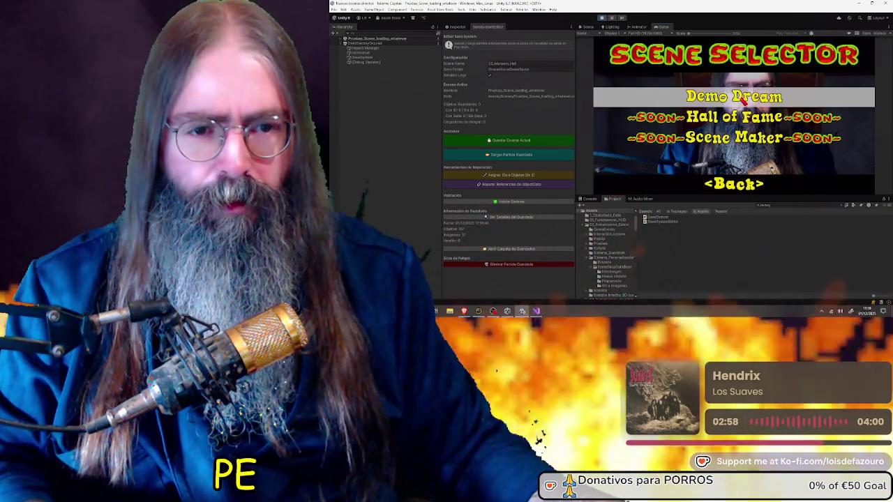
Step: Start Demo Dream and, once the mansion hall loads, press I to load the saved game
click(744, 101)
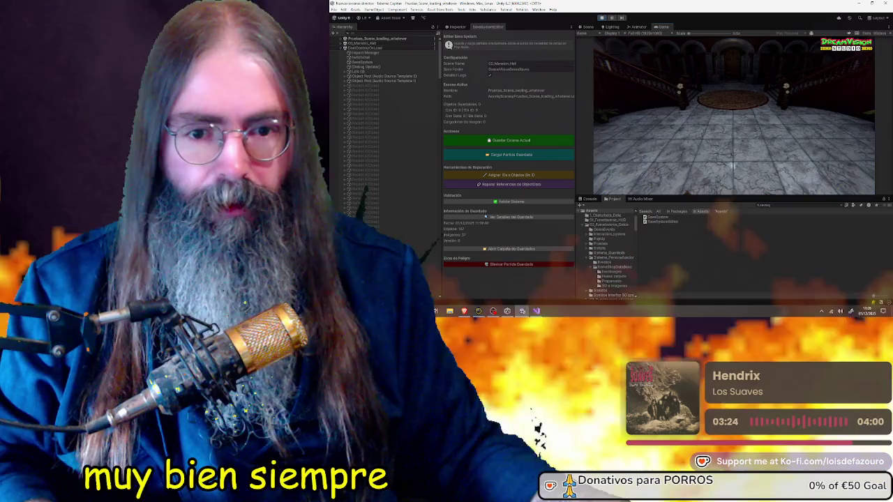
key(i)
key(i)
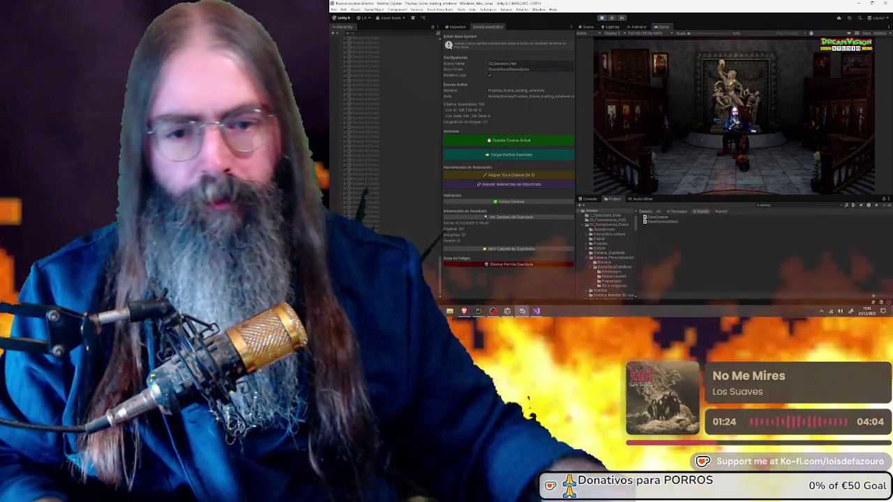
Step: Switch from Unity to Visual Studio to view the SaveSystem.cs restart routine
key(alt+Tab)
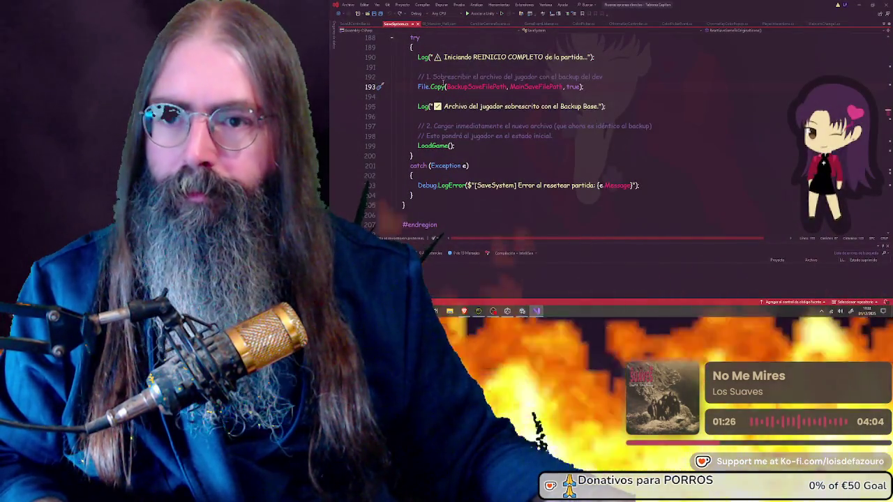
Step: Open SaveUIController.cs and scroll through its code
click(356, 24)
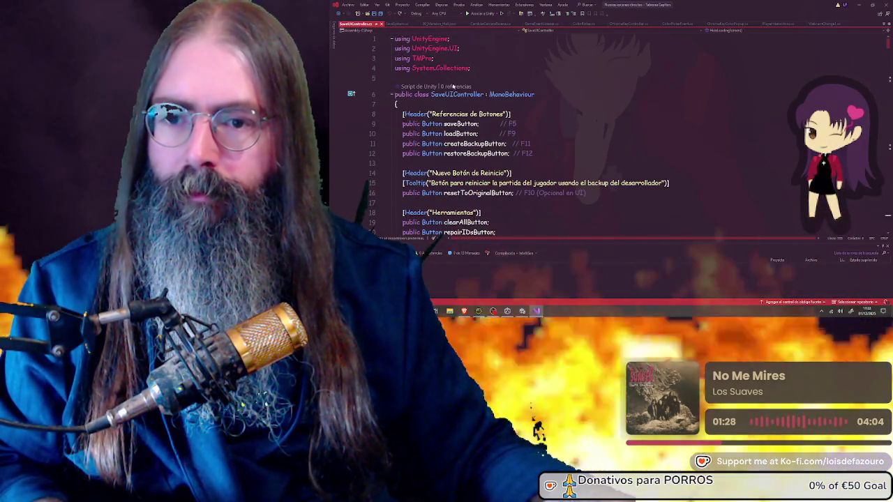
scroll(453, 84, down, 10)
scroll(453, 84, down, 15)
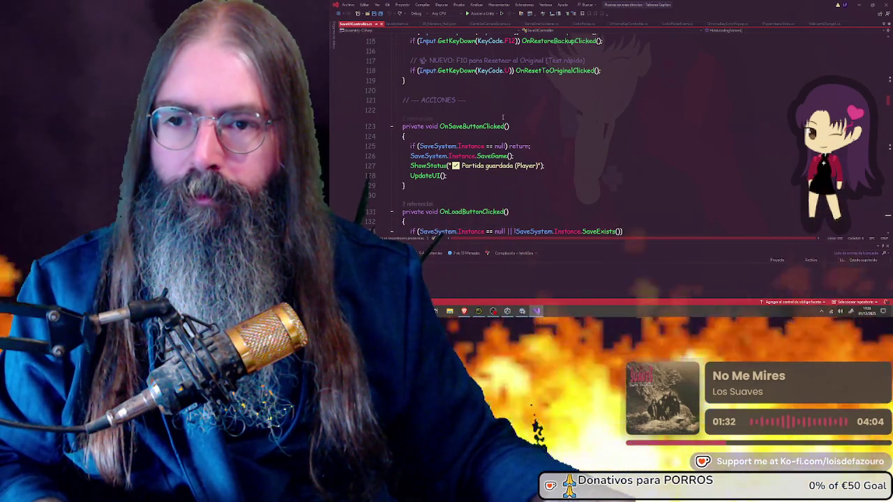
mouse_move(508, 72)
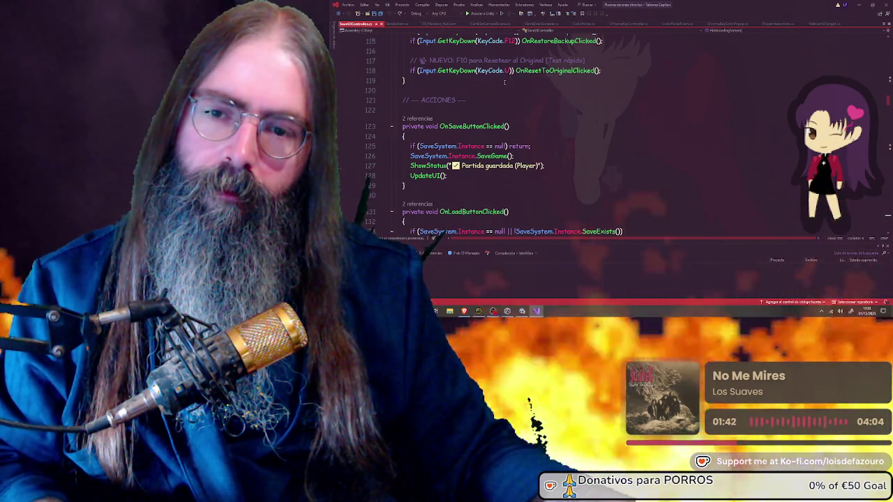
scroll(530, 100, down, 4)
scroll(531, 100, down, 10)
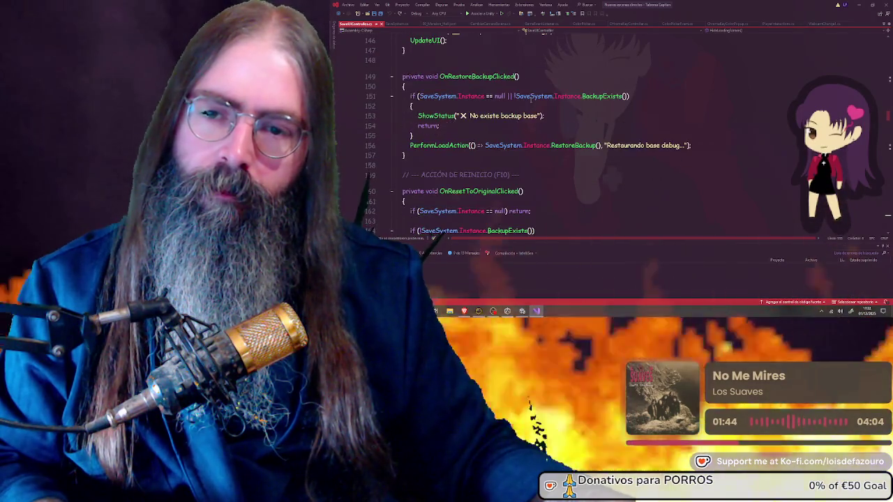
scroll(528, 98, up, 13)
scroll(528, 98, up, 3)
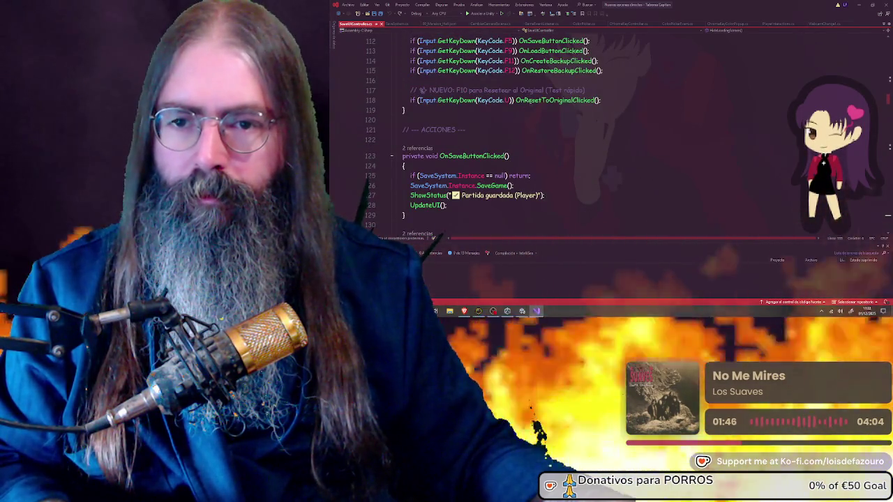
Step: Find OnResetToOriginalClicked, place the caret on line 174, then return to Unity Editor
key(ctrl+f)
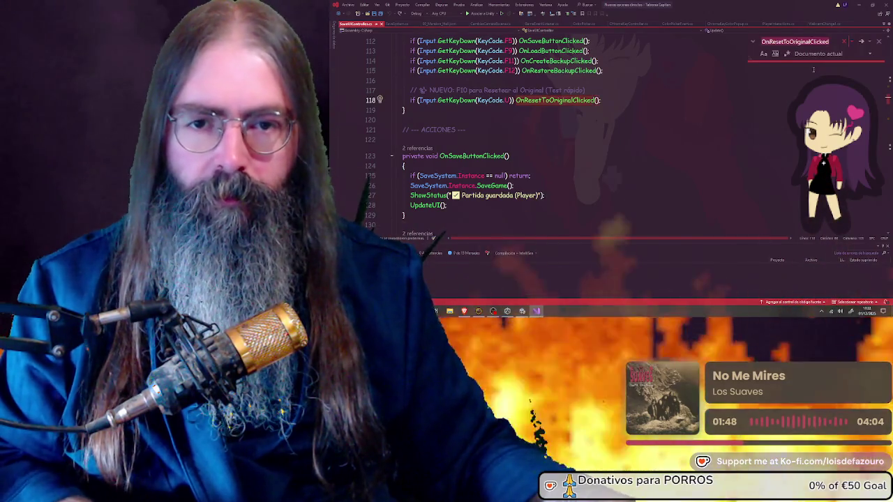
click(861, 41)
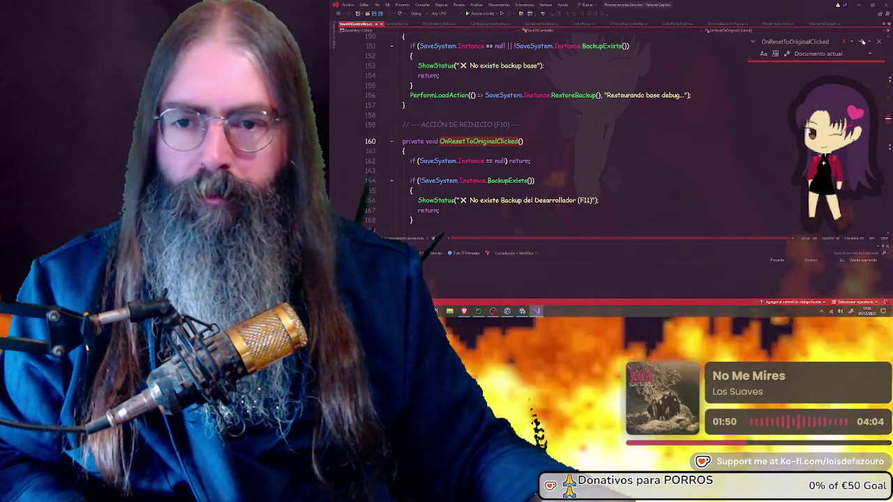
scroll(625, 117, down, 3)
scroll(628, 111, down, 1)
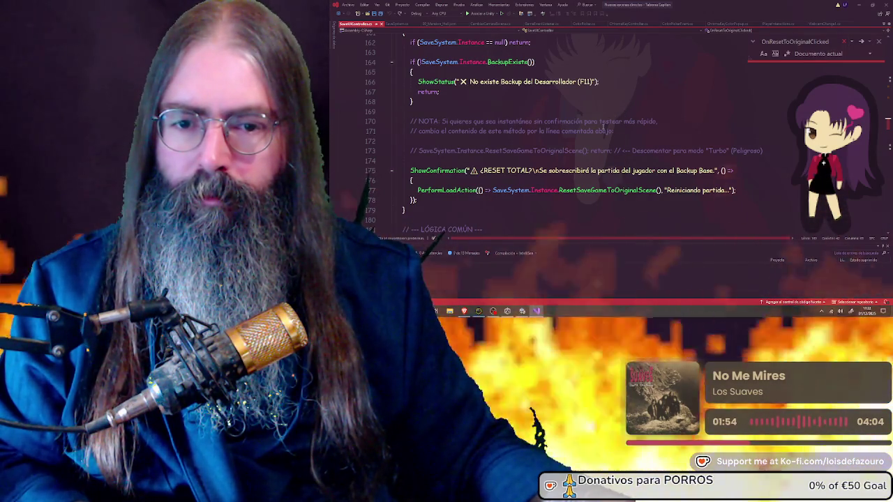
scroll(558, 139, up, 1)
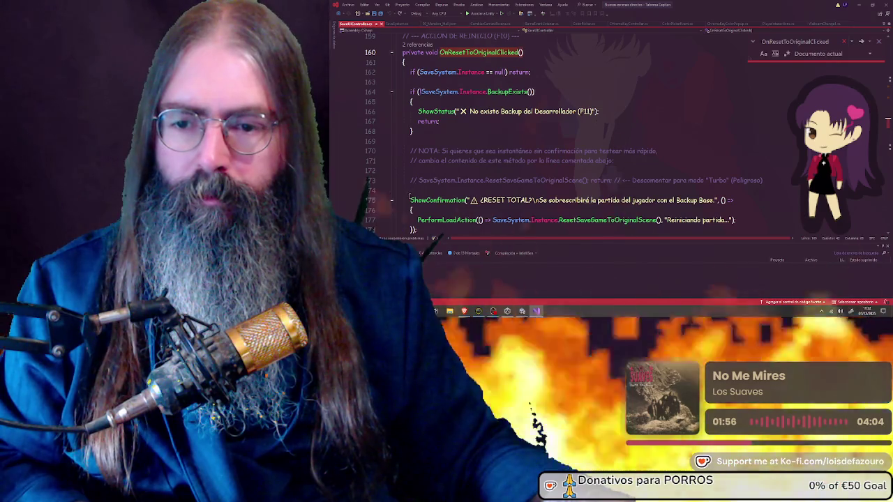
scroll(409, 198, down, 1)
click(411, 161)
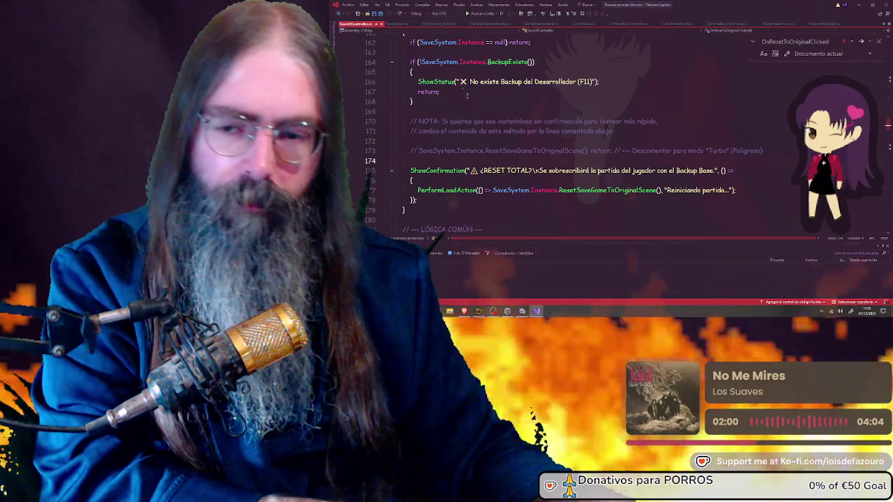
click(520, 311)
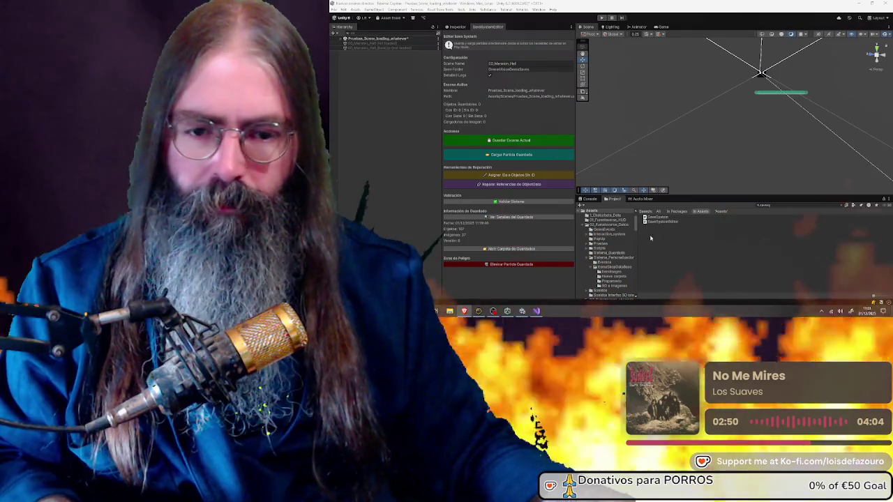
Step: Search the Project panel for SaveSystem and select the SaveSystem script
click(771, 206)
key(BackSpace)
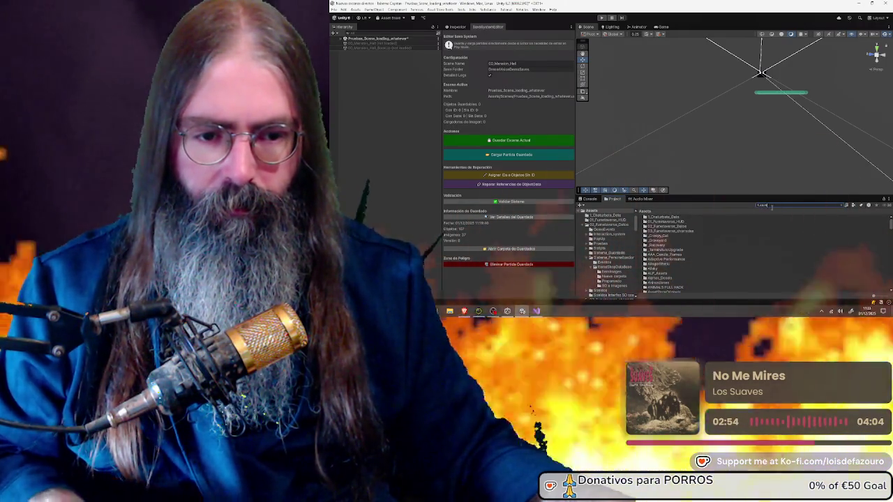
text(SaveSystem)
click(668, 218)
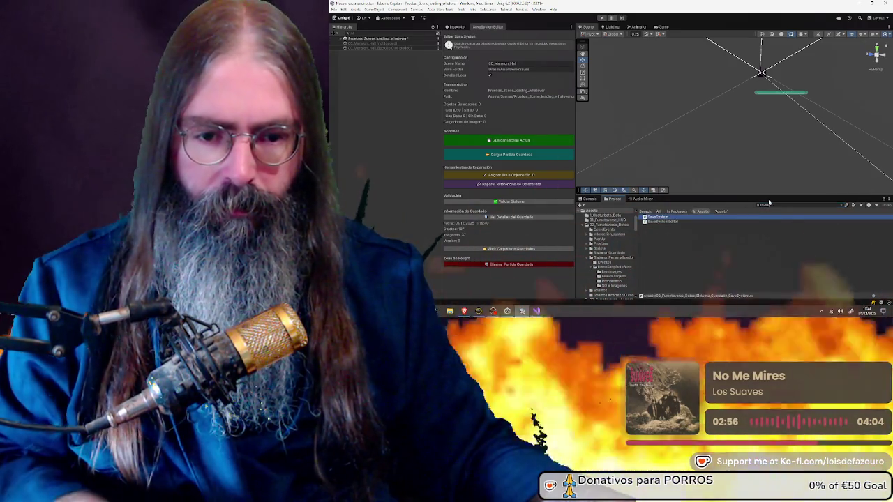
Step: Open the Sistema_Guardado folder and browse its save scripts, SaveSystem through SpawnUIController
click(780, 205)
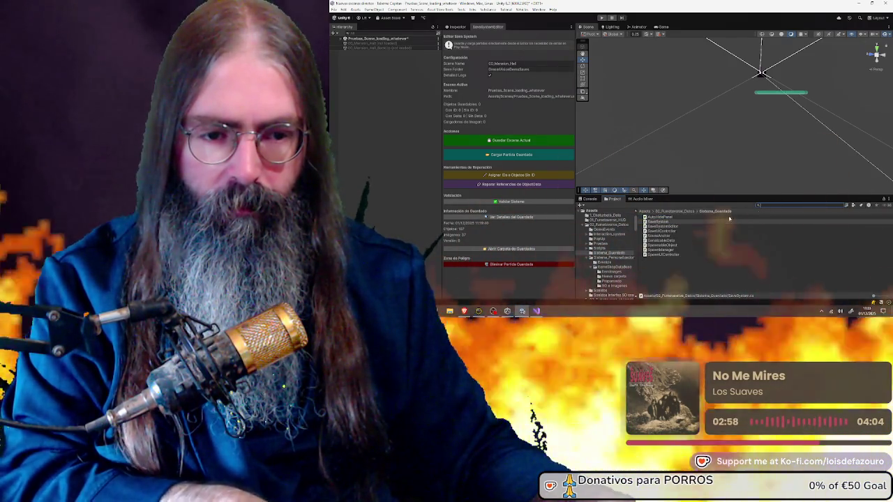
shift+click(671, 254)
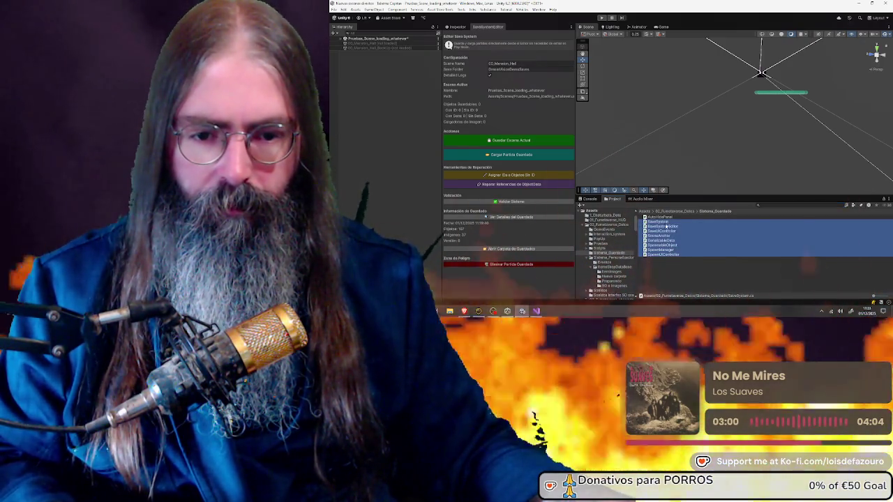
click(818, 237)
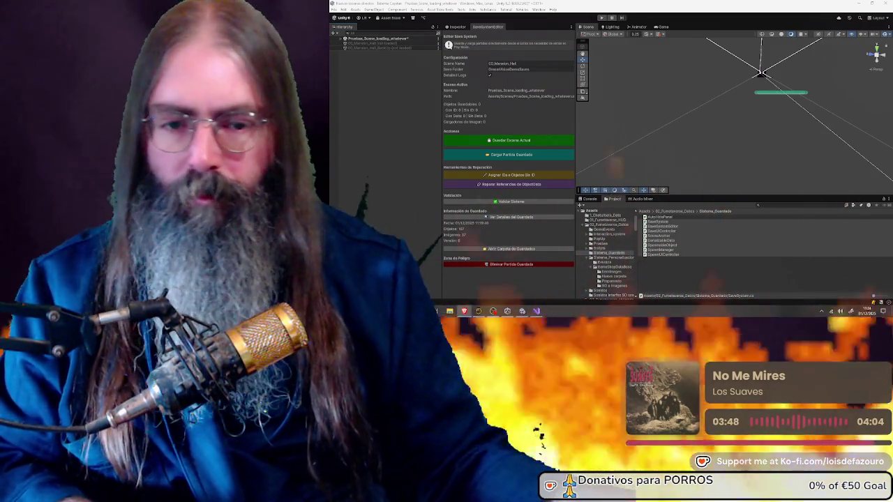
Step: Back in the SaveUIController code in Visual Studio, search for OnResetToOriginalClicked
key(alt+Tab)
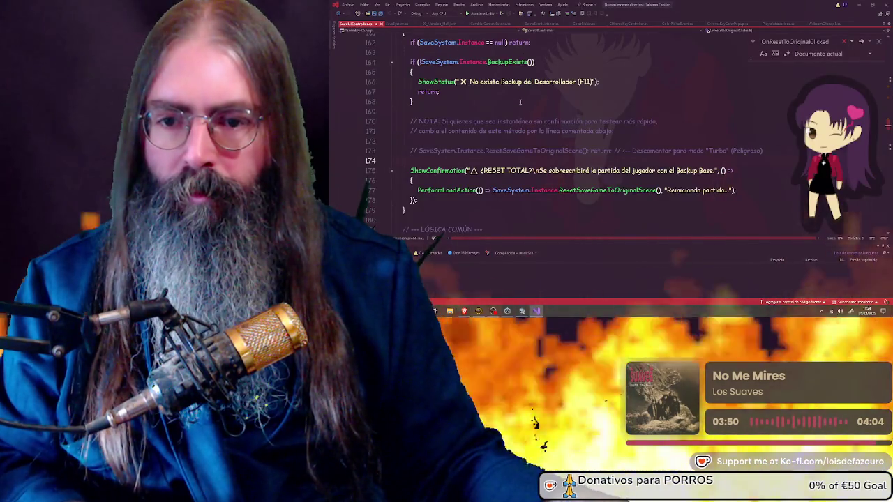
scroll(519, 99, down, 1)
key(Escape)
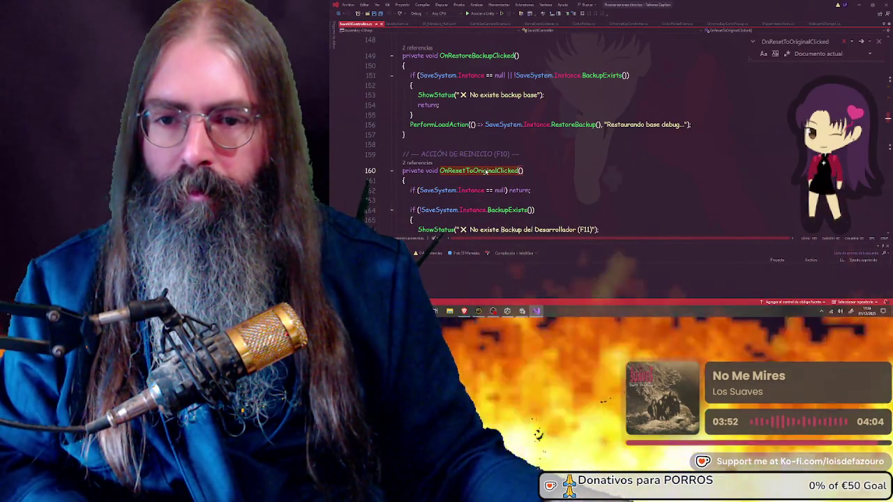
key(ctrl+f)
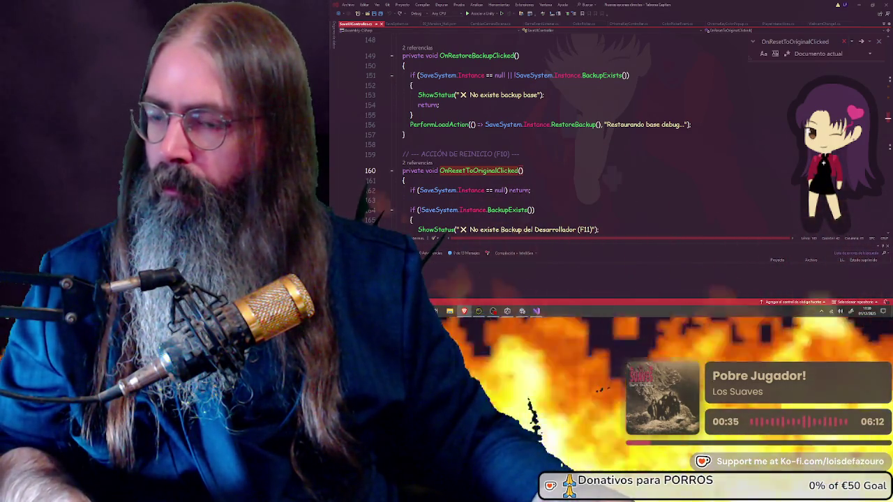
Step: Place the caret on line 155, then switch to SaveSystem.cs and start a new search
click(413, 115)
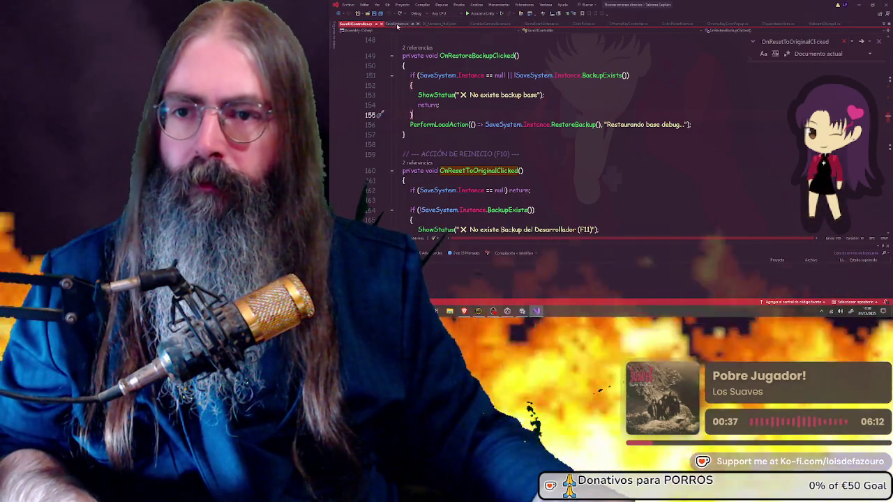
click(401, 24)
key(ctrl+f)
Step: Search SaveSystem.cs for the pasted name CleanupShopComponentsImmediate with Find Next
key(ctrl+v)
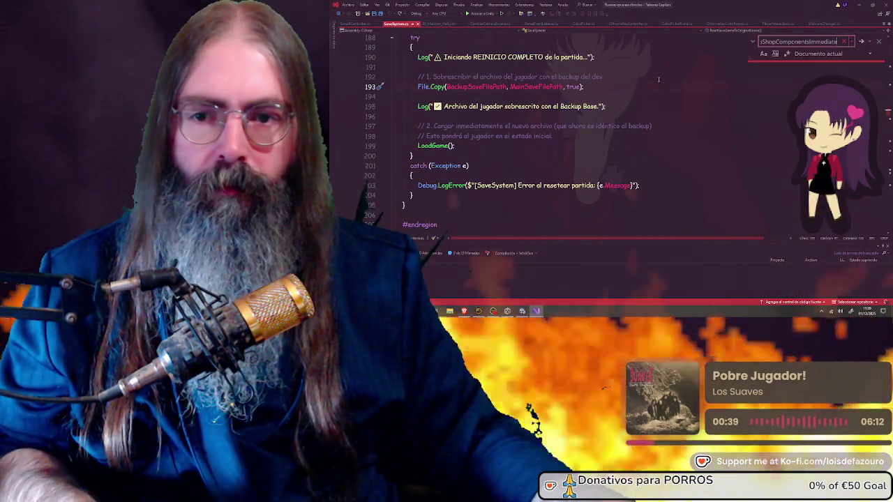
click(861, 42)
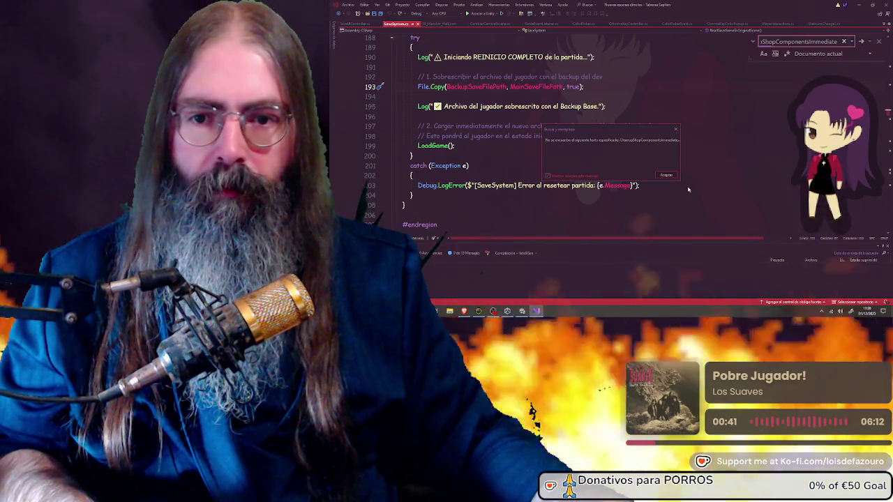
scroll(514, 130, up, 20)
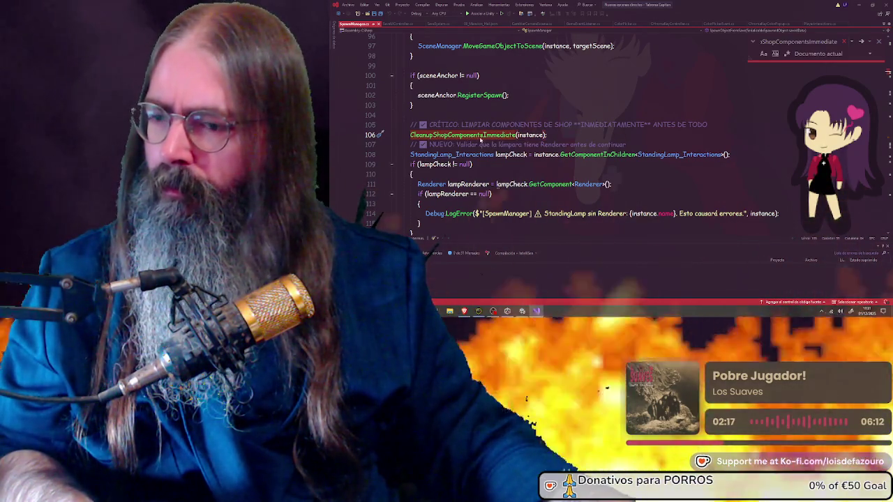
Step: Find the CleanupShopComponentsImmediate declaration and read through the surrounding code
scroll(480, 139, down, 7)
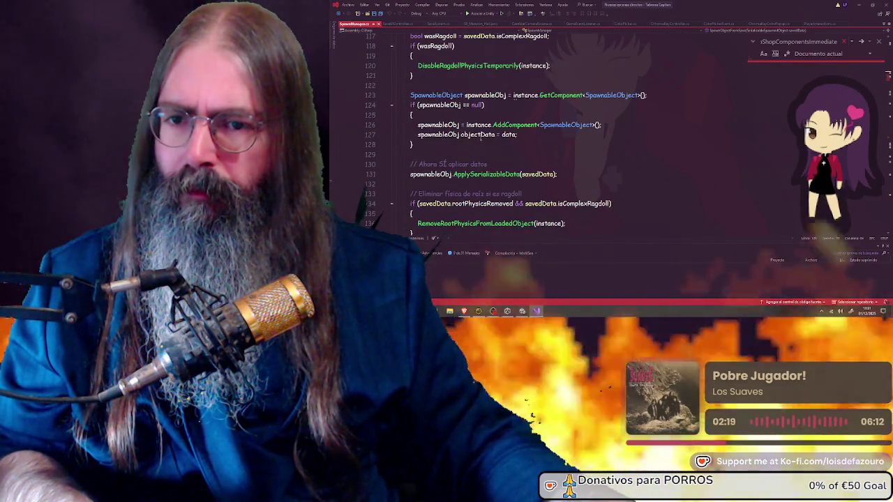
click(861, 42)
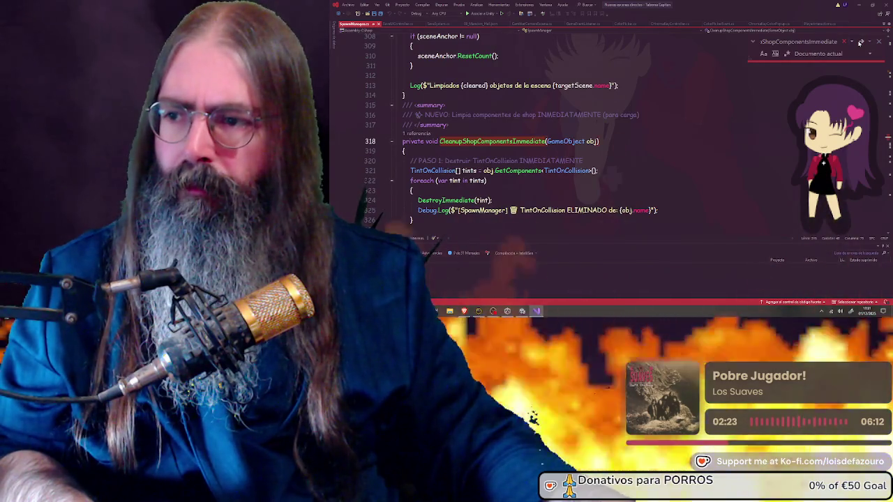
scroll(544, 140, down, 6)
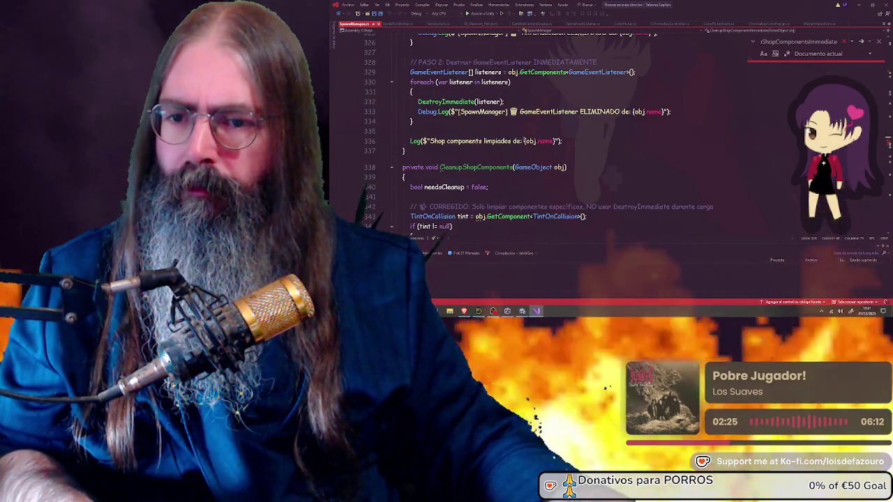
scroll(521, 141, down, 1)
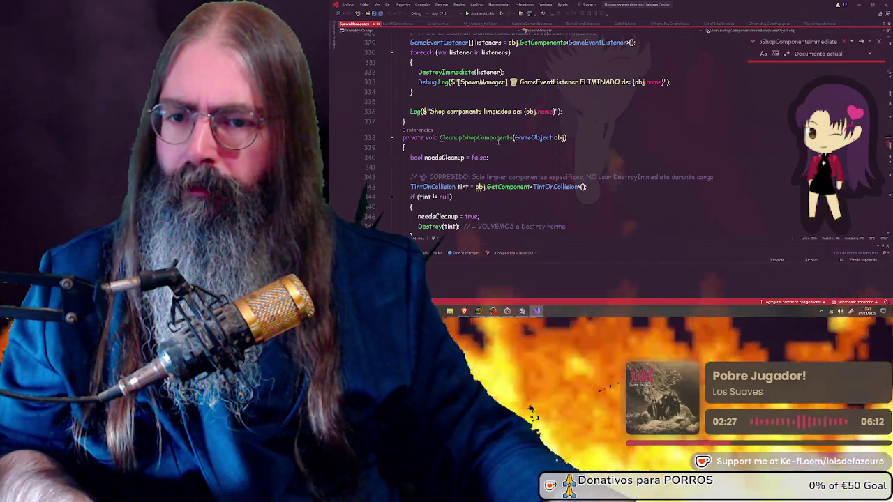
scroll(499, 141, down, 1)
scroll(498, 141, up, 2)
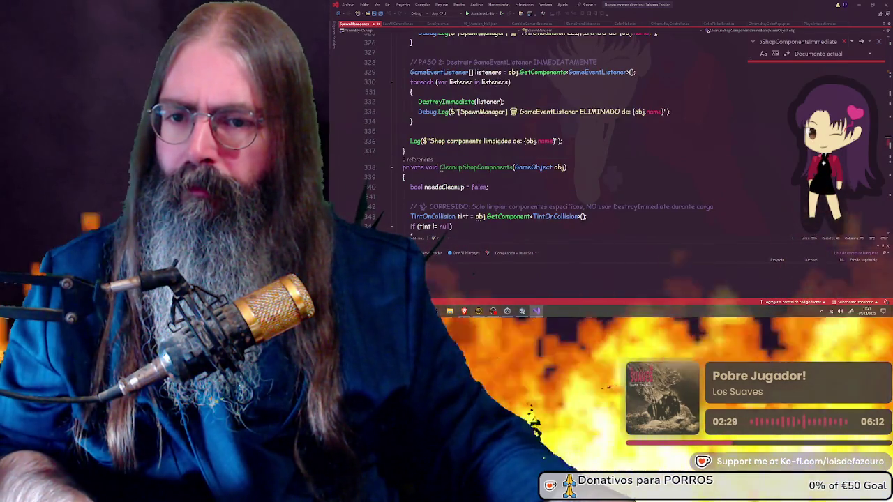
scroll(504, 168, down, 5)
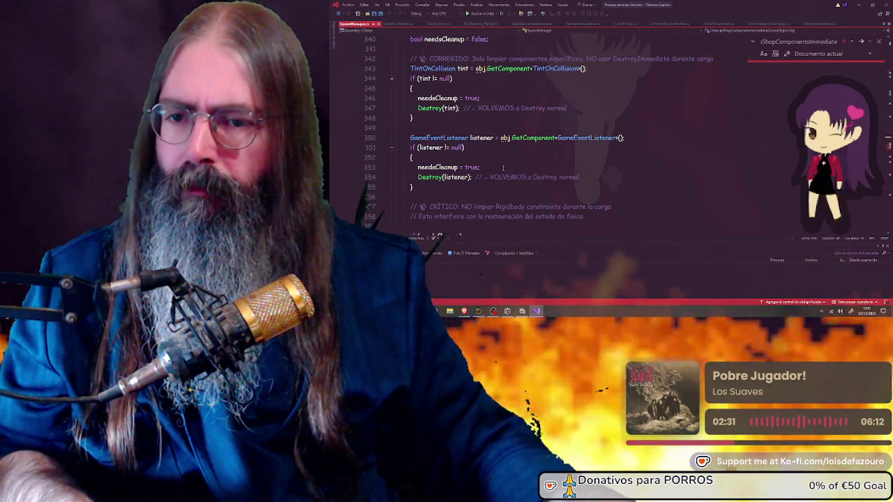
scroll(503, 169, down, 4)
scroll(503, 168, down, 2)
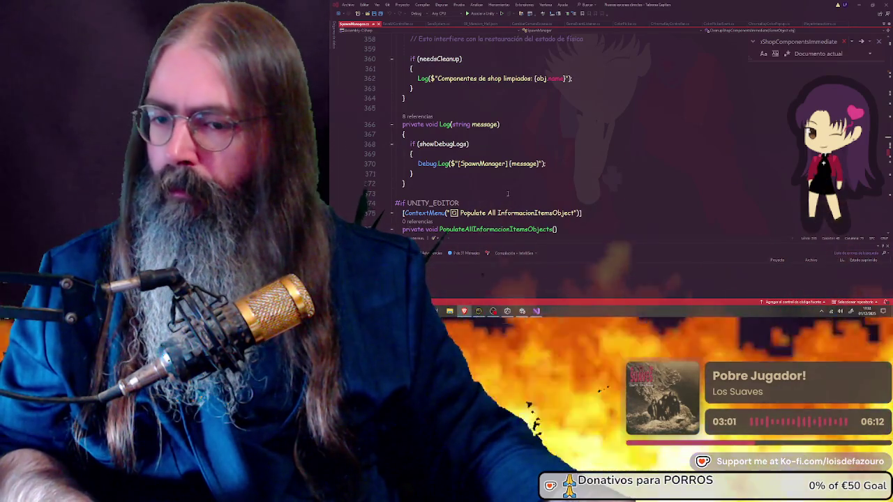
Step: Place the caret at the end of the Log method and jump to CleanupShopComponentsImmediate
click(438, 186)
scroll(439, 186, up, 20)
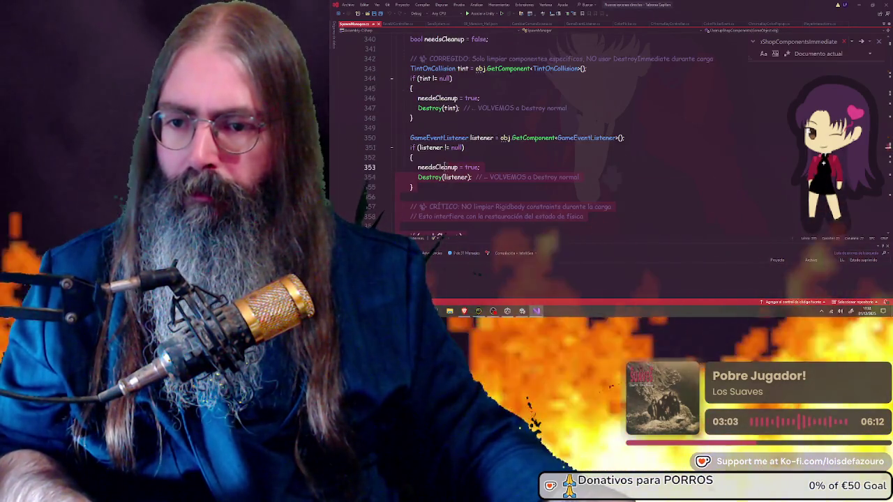
scroll(444, 162, up, 10)
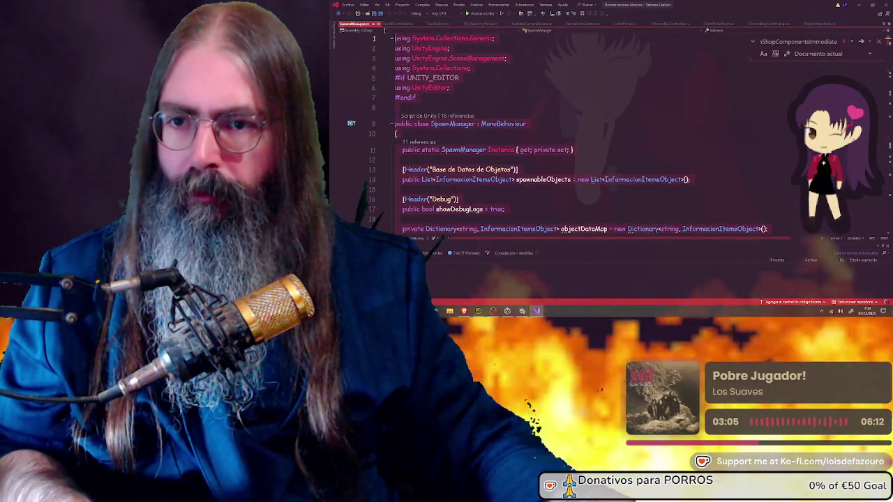
key(F3)
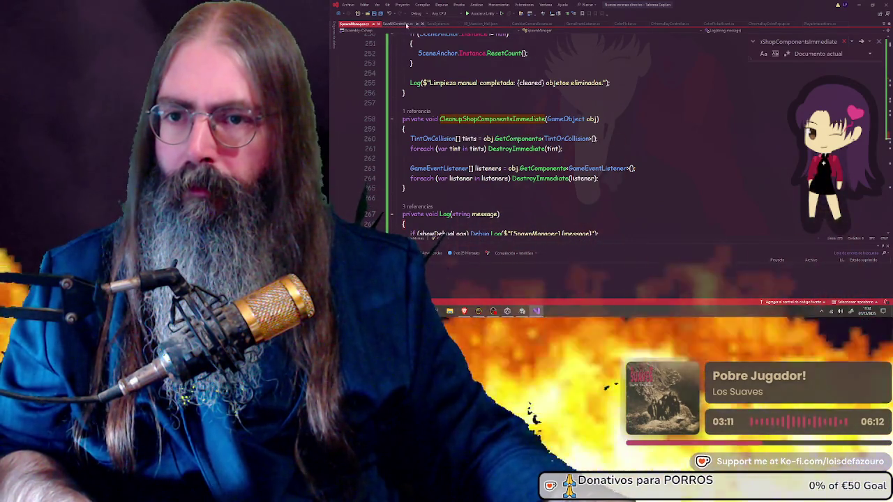
Step: Move the SaveUIController tab first, return to UpdateUI, save the script, and go back to Unity
click(396, 25)
drag(396, 25, 370, 24)
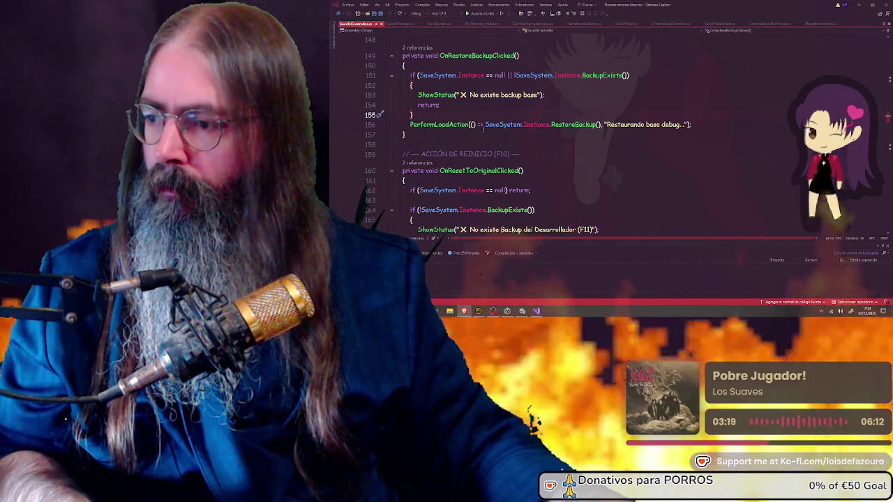
key(ctrl+z)
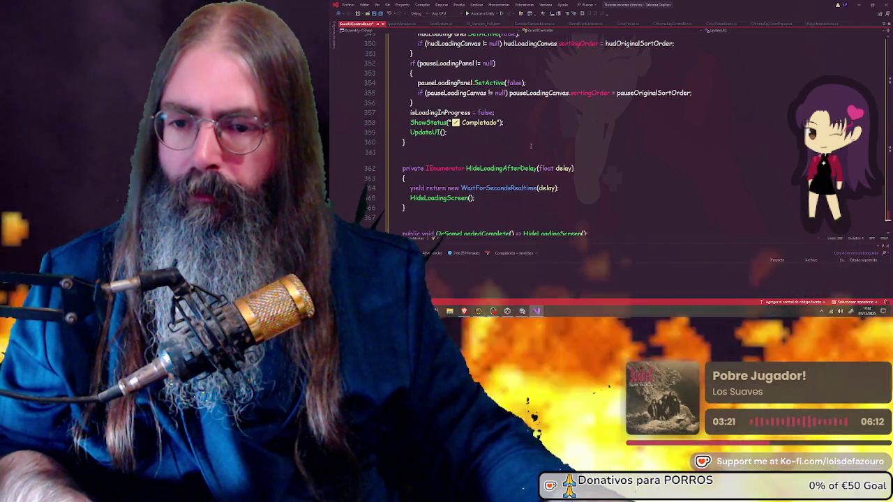
click(378, 15)
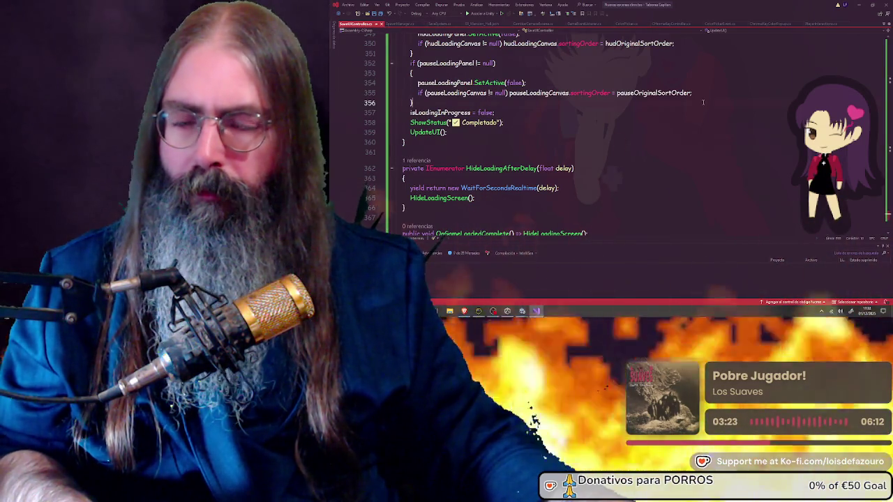
key(alt+Tab)
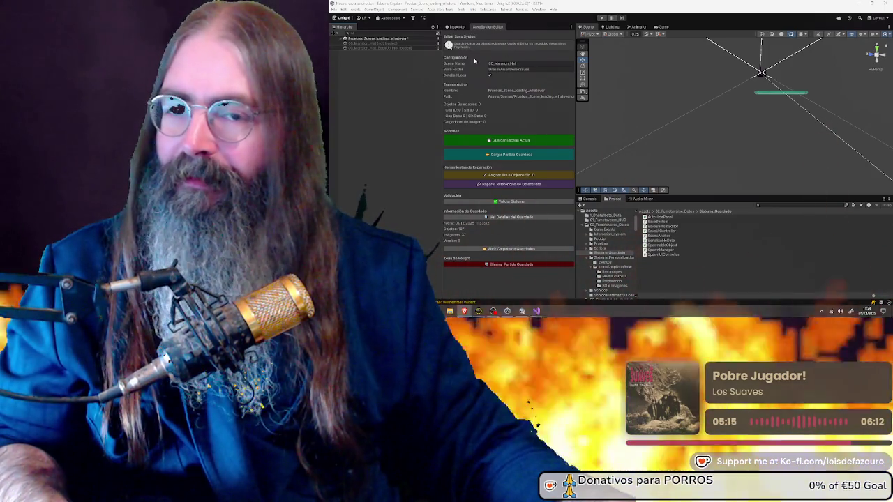
Step: Load 03_Mansion_Hall, save its objects with Guardar Escena Actual, and confirm the dialog
click(380, 44)
right_click(379, 46)
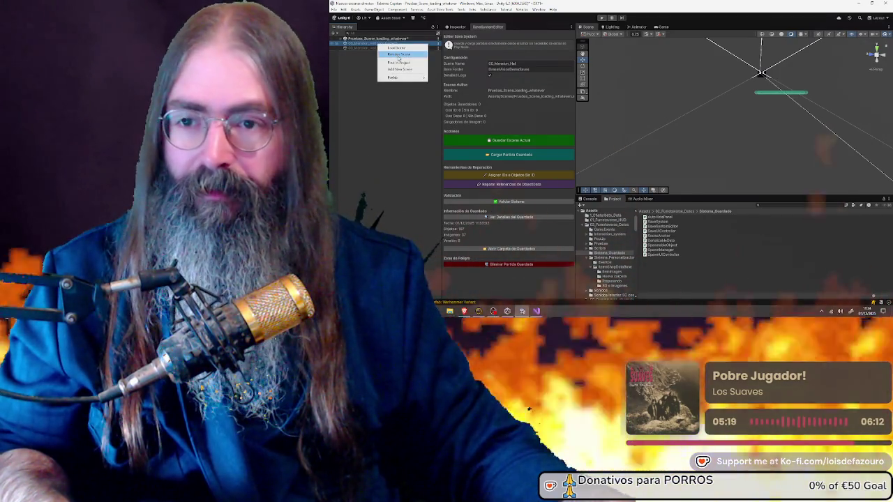
click(401, 61)
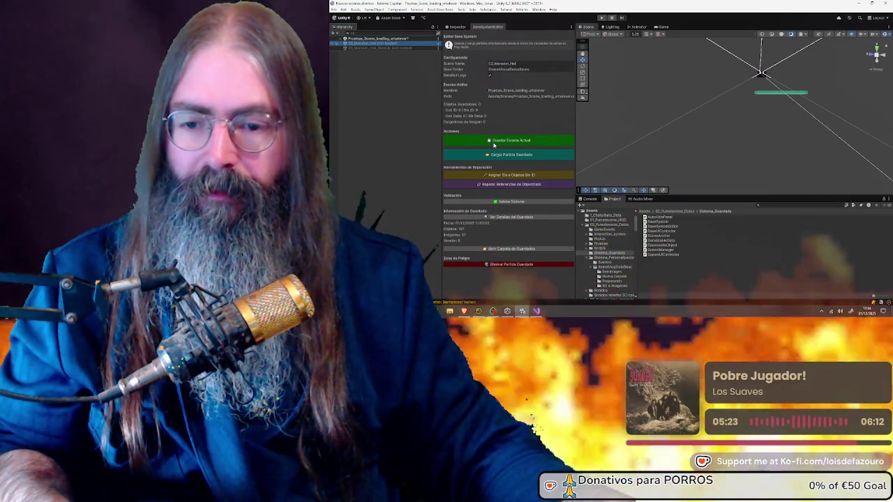
click(493, 144)
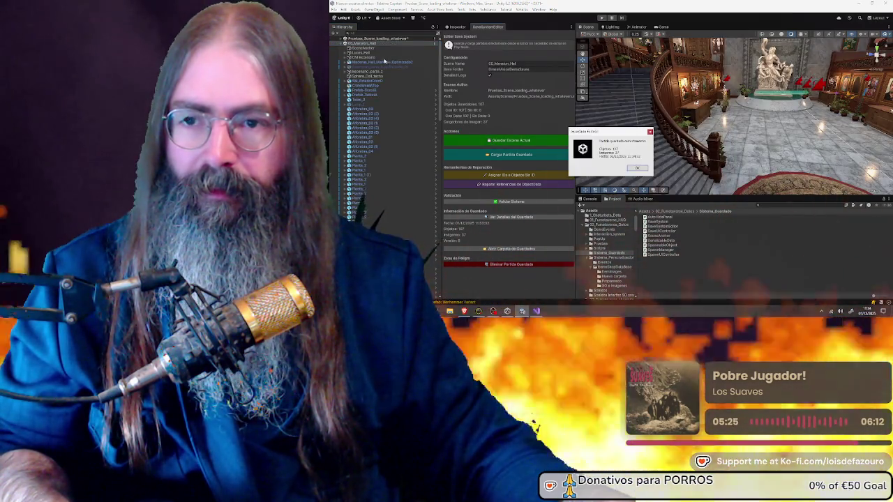
click(637, 168)
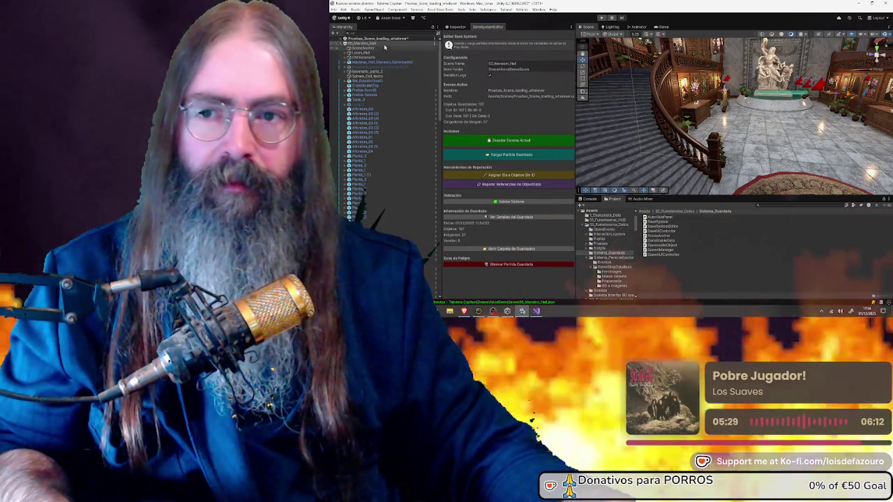
mouse_move(637, 102)
mouse_down()
mouse_move(618, 74)
mouse_move(466, 54)
mouse_up()
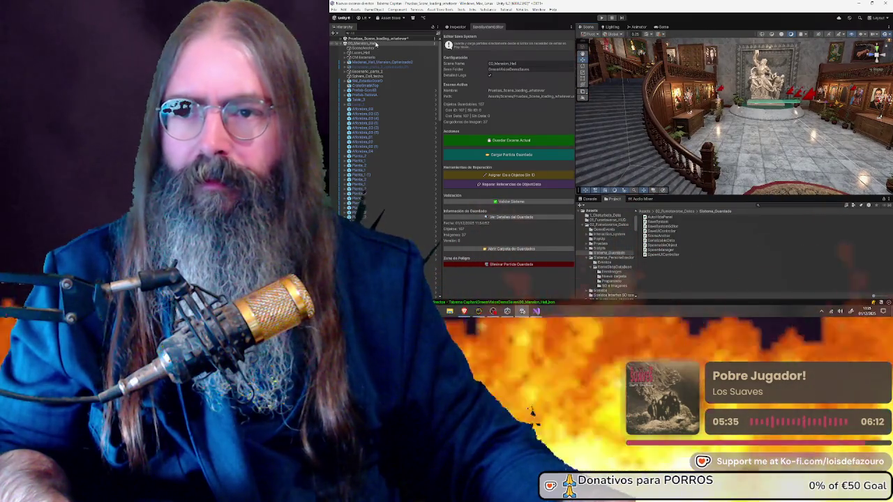
Step: Unload the 03_Mansion_Hall scene and start play mode
right_click(376, 44)
click(401, 73)
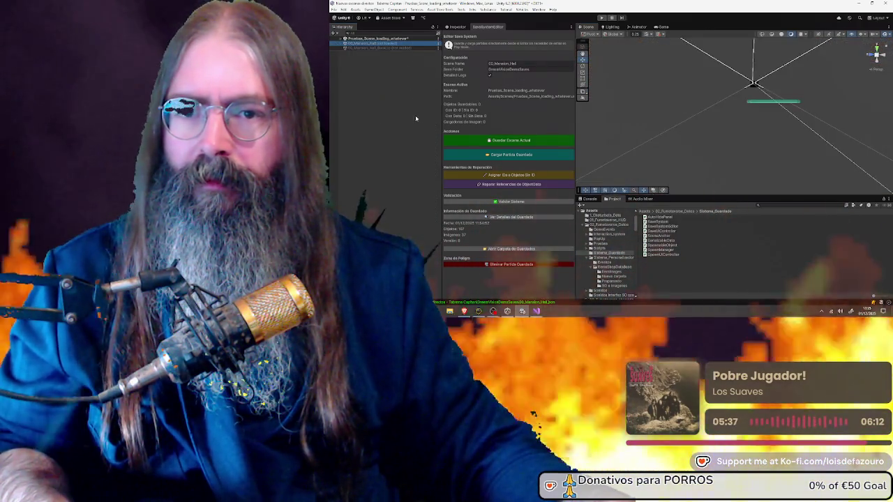
click(602, 17)
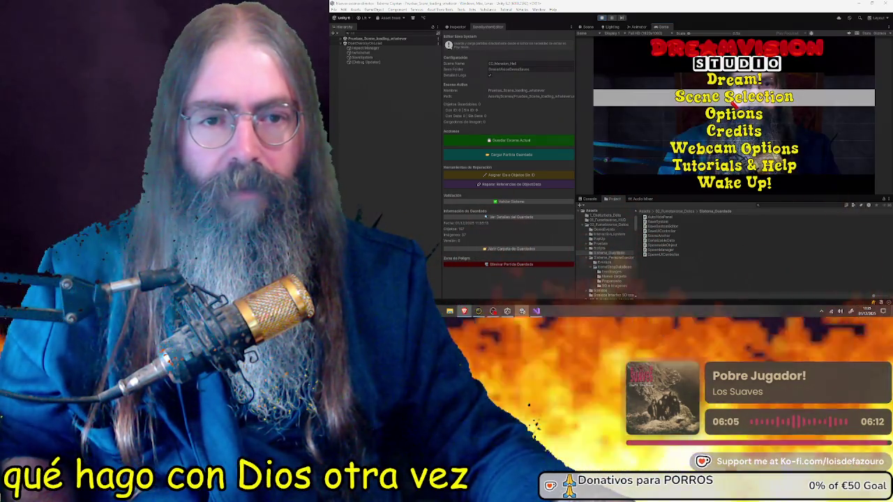
Step: Launch Demo Dream from Scene Selection, test the mansion, stop play, and return to Visual Studio
click(734, 99)
click(735, 98)
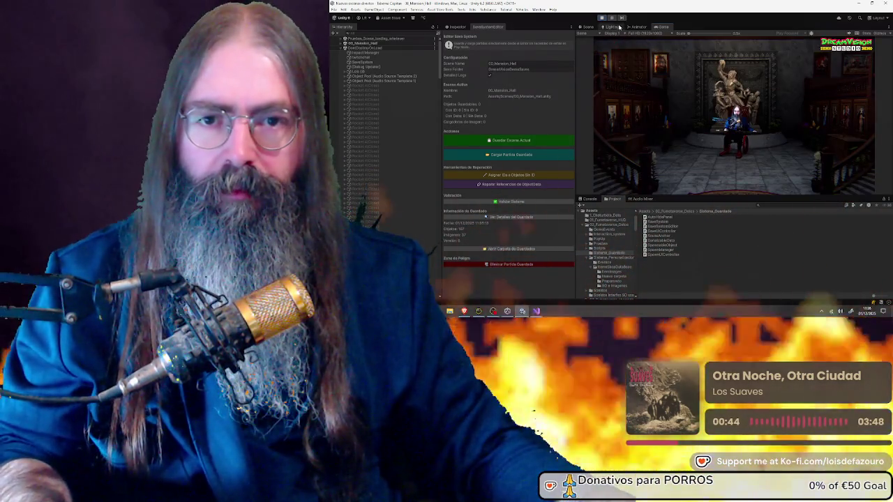
click(601, 17)
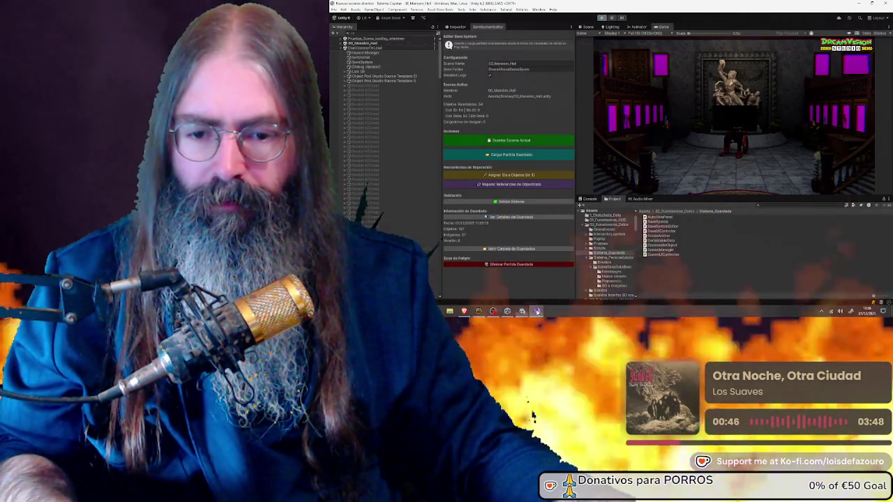
key(alt+Tab)
scroll(530, 142, up, 11)
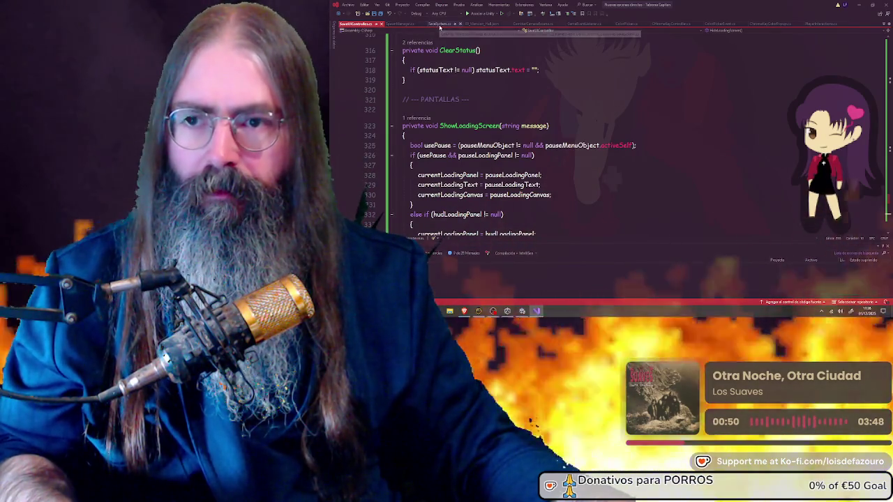
Step: Replace the F10 reset shortcut on line 120 with a letter key, save, and return to Unity
scroll(530, 140, up, 20)
scroll(531, 140, up, 20)
scroll(530, 139, down, 20)
scroll(486, 117, down, 14)
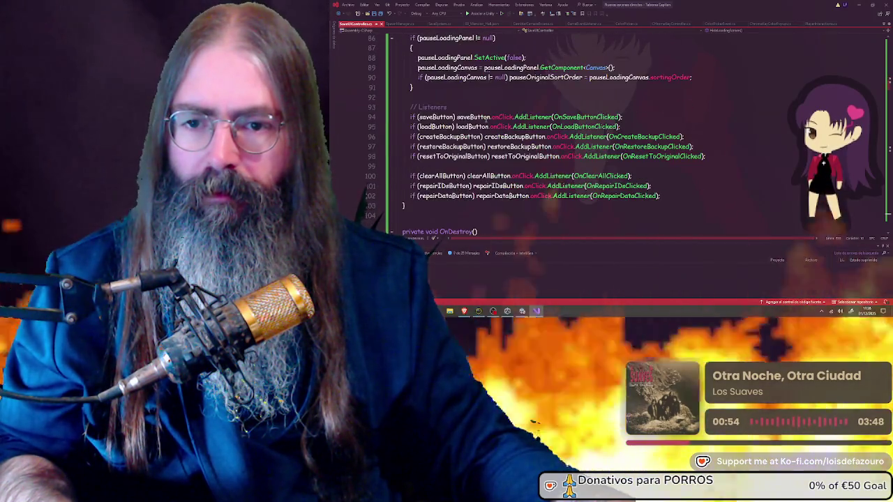
scroll(491, 147, down, 1)
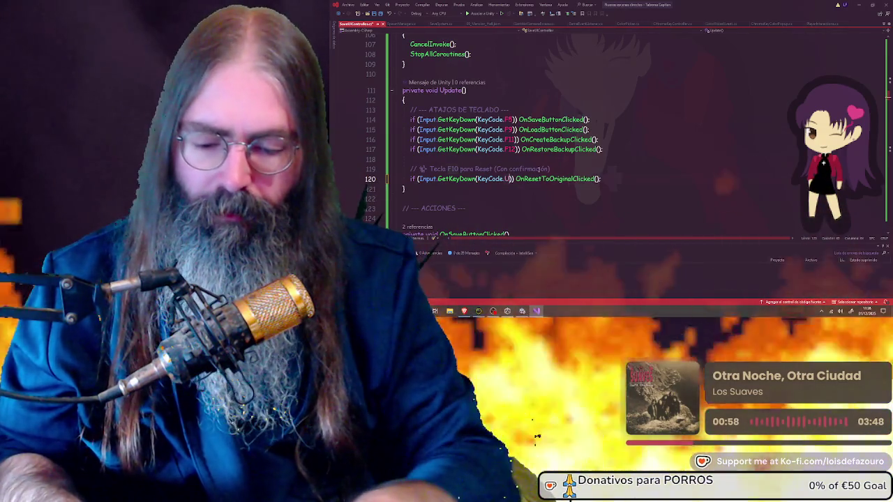
key(BackSpace)
key(BackSpace)
key(BackSpace)
text(L)
click(573, 171)
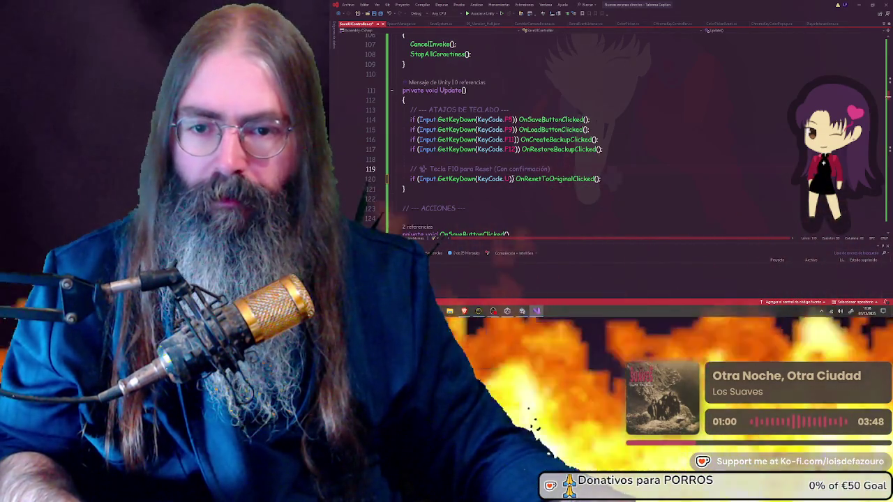
click(374, 14)
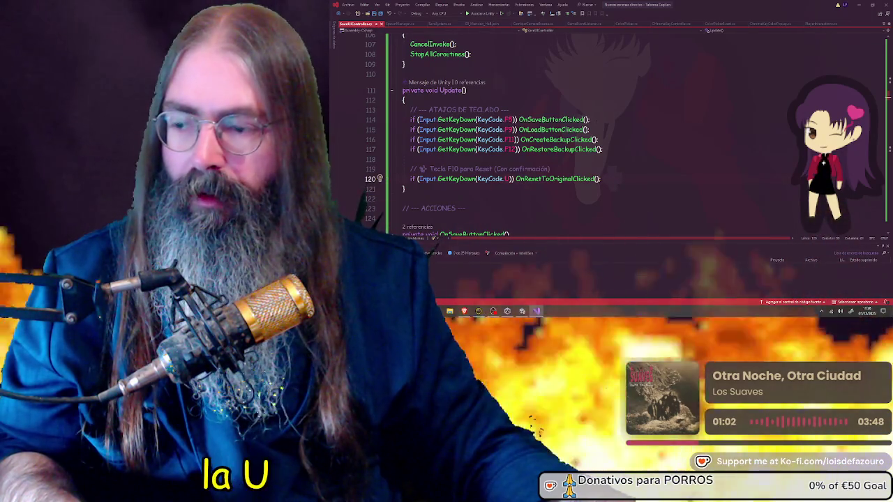
click(859, 5)
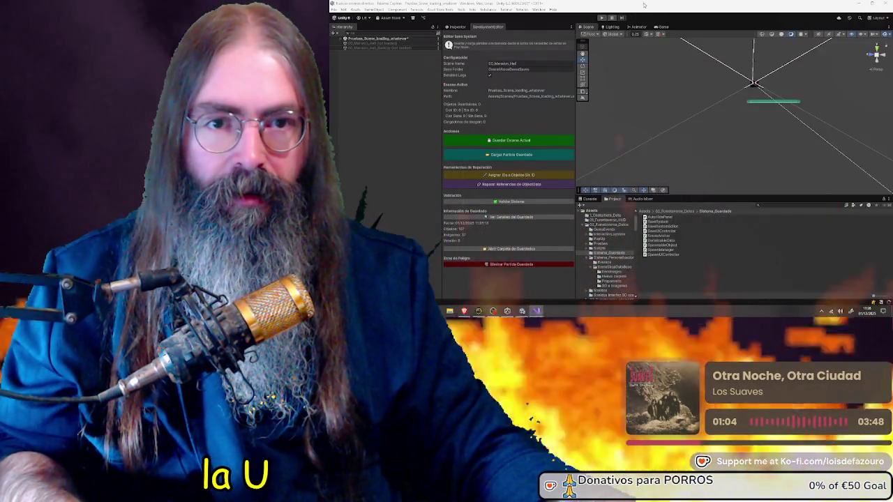
Step: Drag the Compiling Scripts progress box aside while Unity recompiles
mouse_move(624, 145)
mouse_down()
mouse_move(608, 142)
mouse_move(575, 178)
mouse_up()
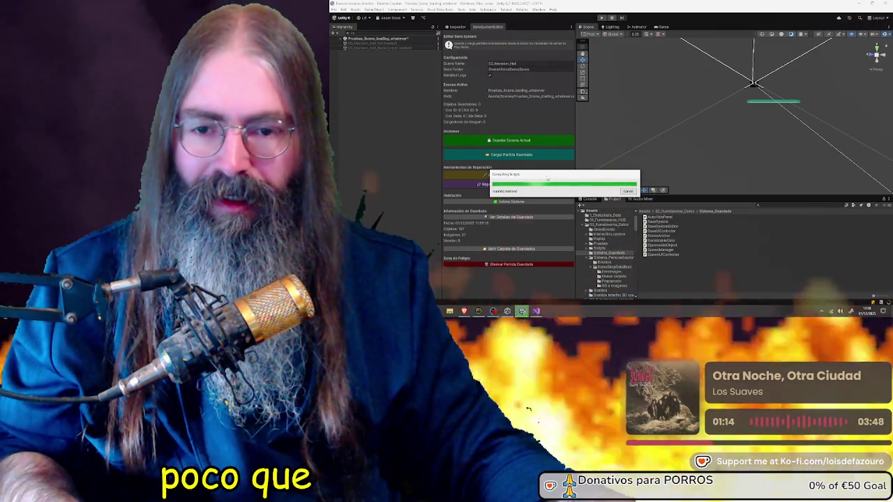
mouse_move(572, 178)
mouse_down()
mouse_move(503, 177)
mouse_move(522, 179)
mouse_up()
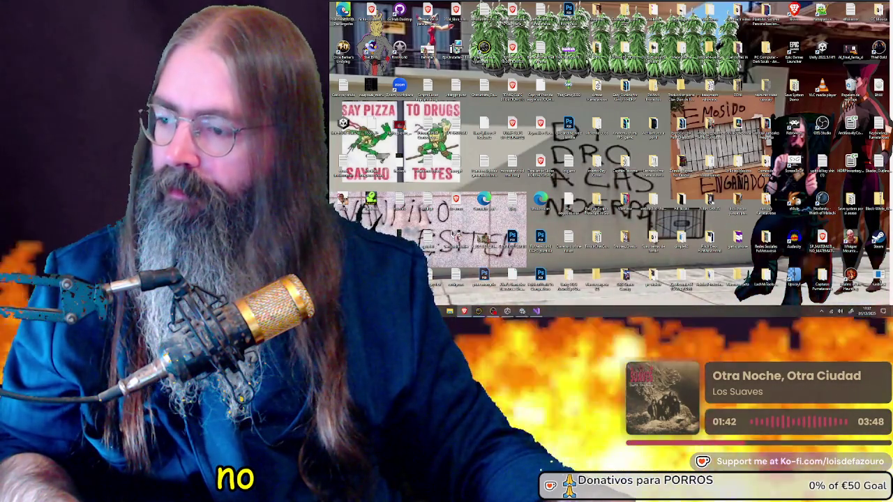
Step: Restore Unity, dismiss the Hierarchy scene menu, and run Pruebas_Scene_loading_whatever in play mode
click(522, 311)
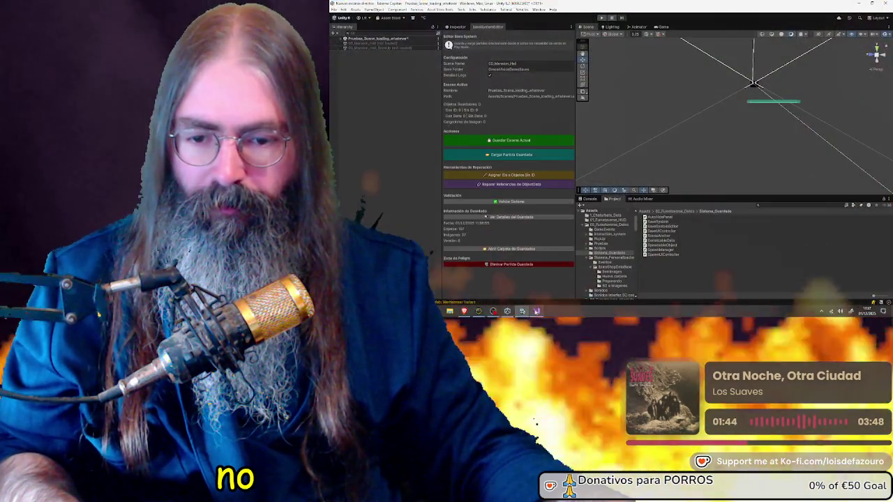
right_click(401, 46)
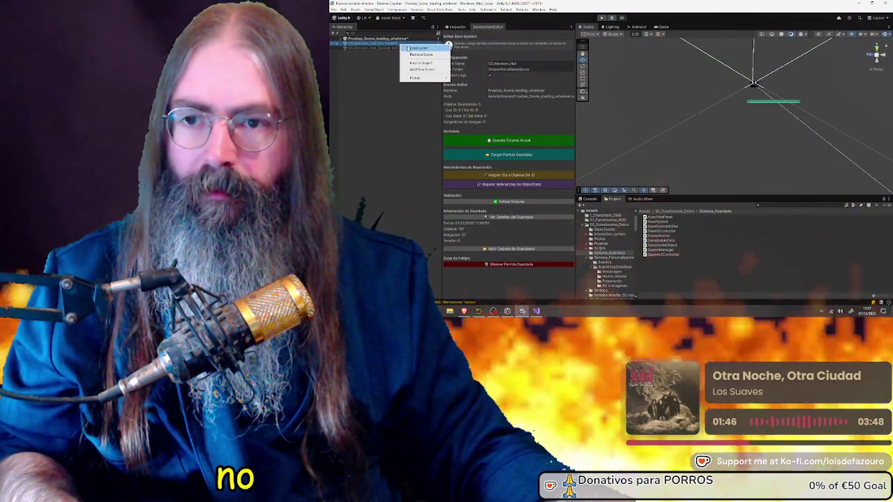
click(416, 48)
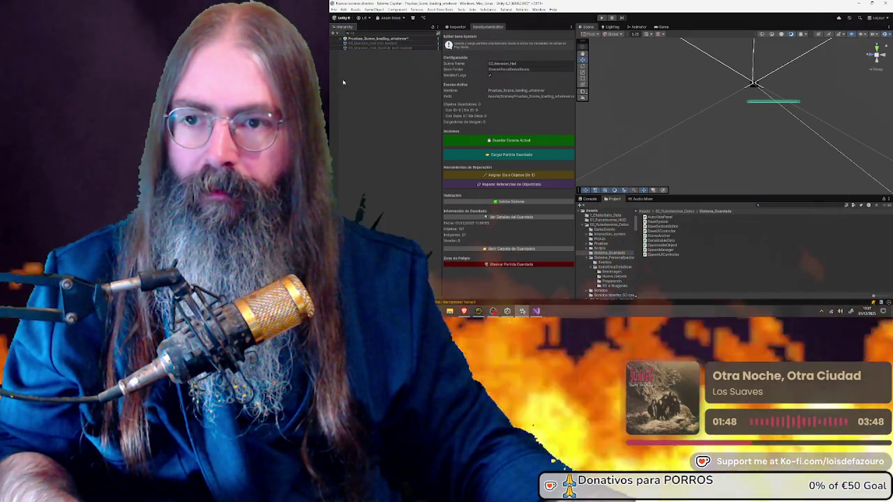
click(601, 18)
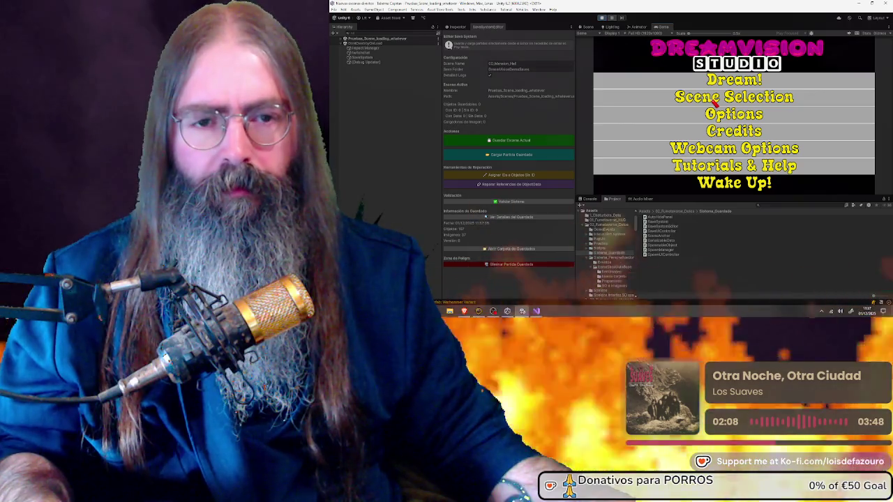
Step: Start Demo Dream from Scene Selection, let 03_Mansion_Hall load, then stop play mode
click(714, 102)
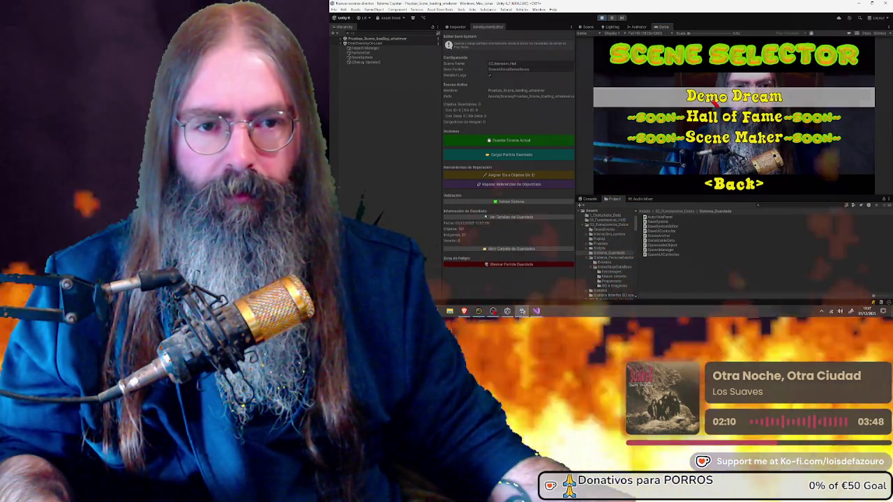
click(715, 102)
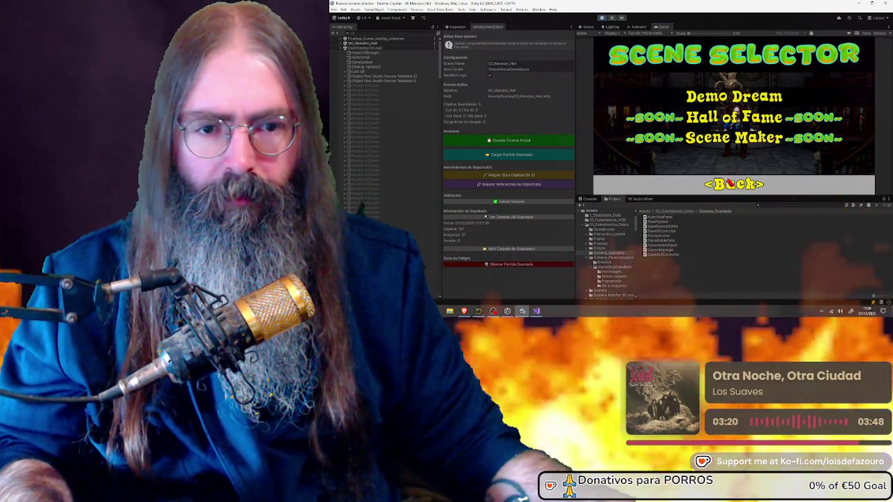
click(602, 18)
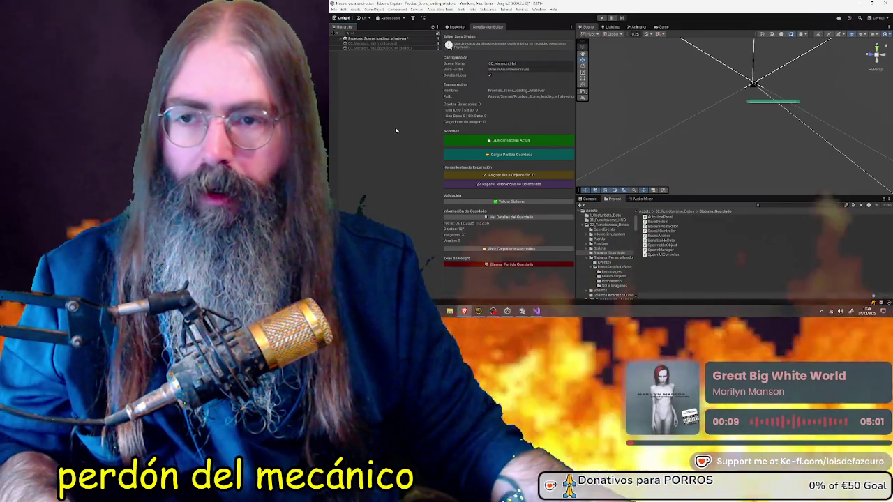
Step: Expand Pruebas_Scene_loading_whatever in the Hierarchy to list its objects
click(342, 39)
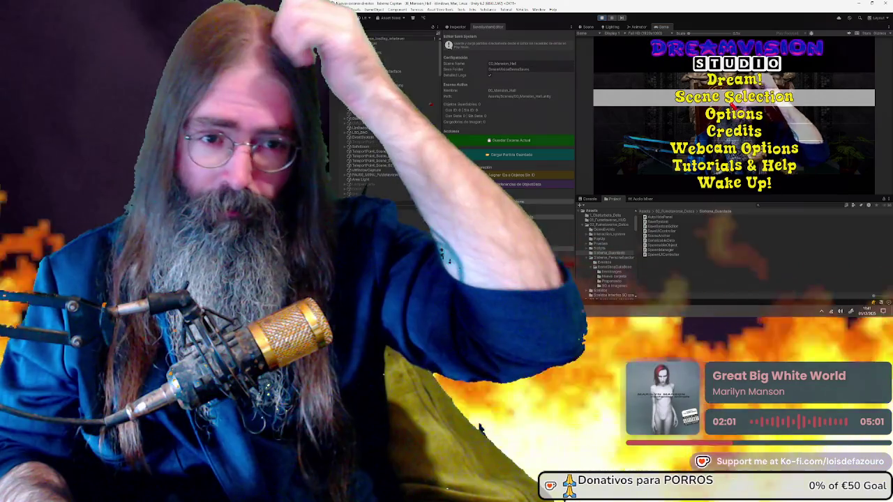
Step: Open the game's Scene Selector, move between Demo Dream and Back, and return to the main menu
key(Return)
key(Down)
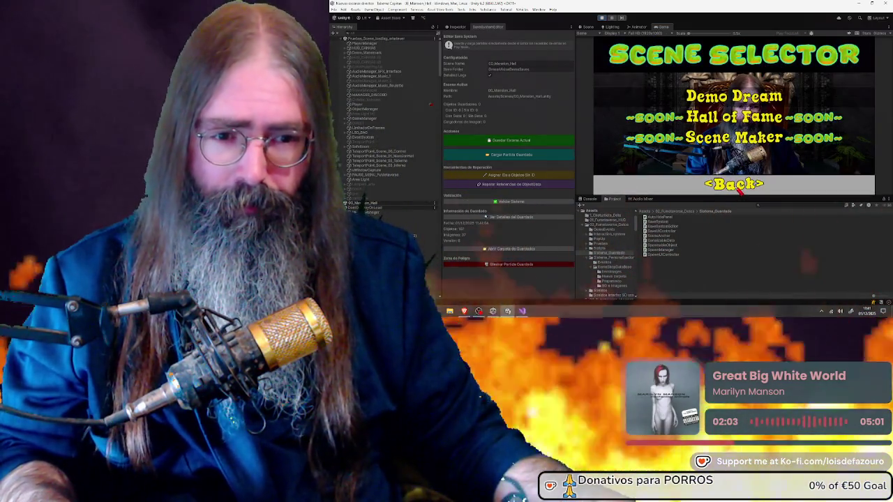
key(Down)
key(Up)
key(Return)
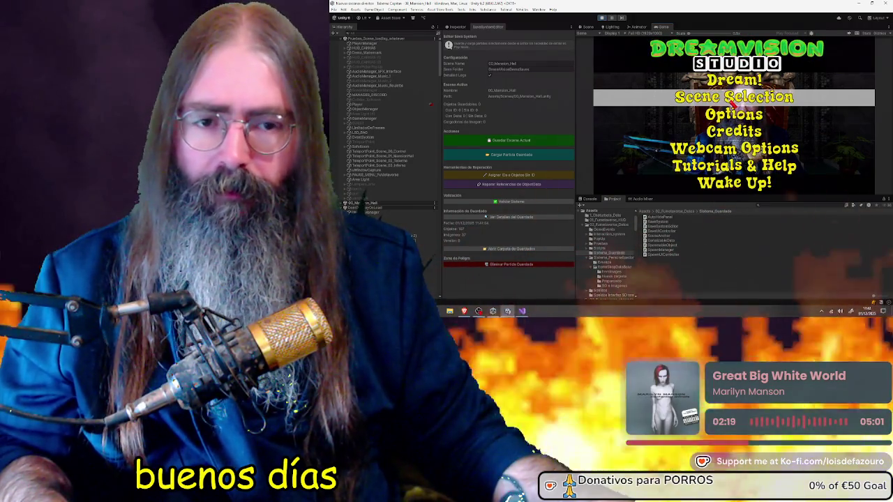
Step: Enter the throne-room webcam scene, then stop play mode to return to editing
click(601, 18)
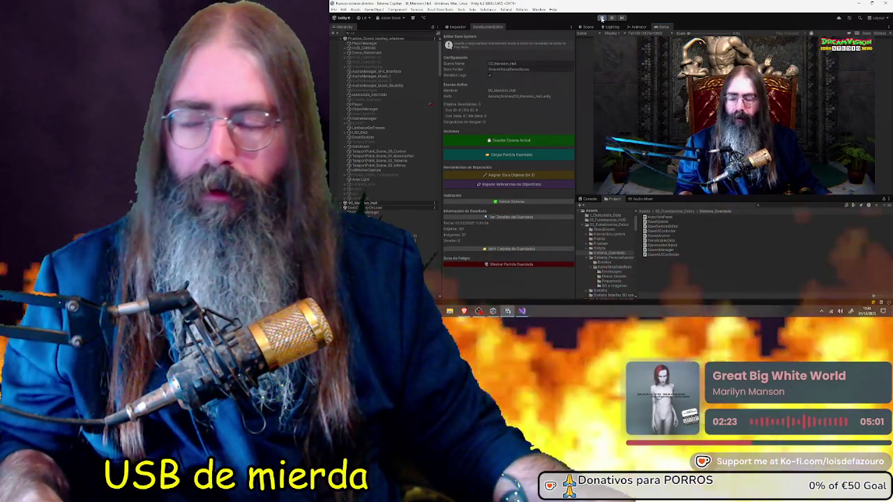
click(602, 19)
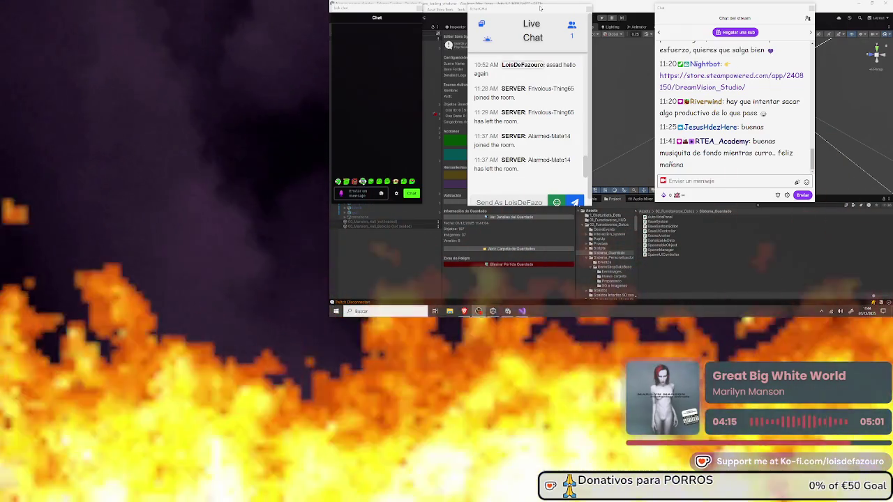
Step: Drag the Live Chat window off the screen and bring the stream chat window into focus
mouse_move(546, 8)
mouse_down()
mouse_move(712, 53)
mouse_move(889, 70)
mouse_up()
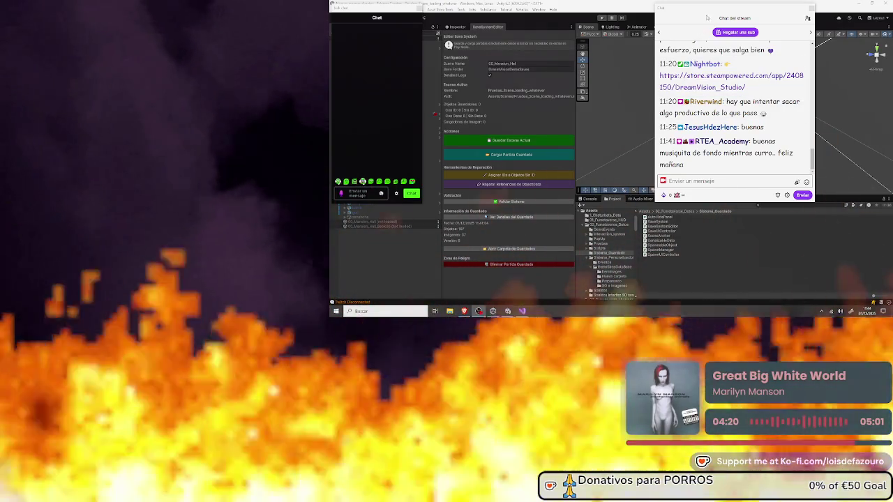
drag(708, 7, 892, 21)
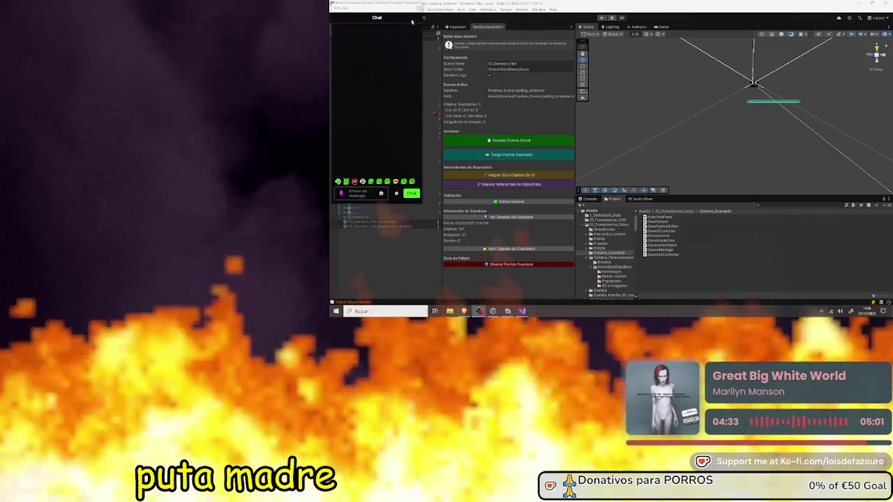
Step: Close the Twitch chat popup, then check the camera Propiedades tabs and close that dialog
key(alt+Tab)
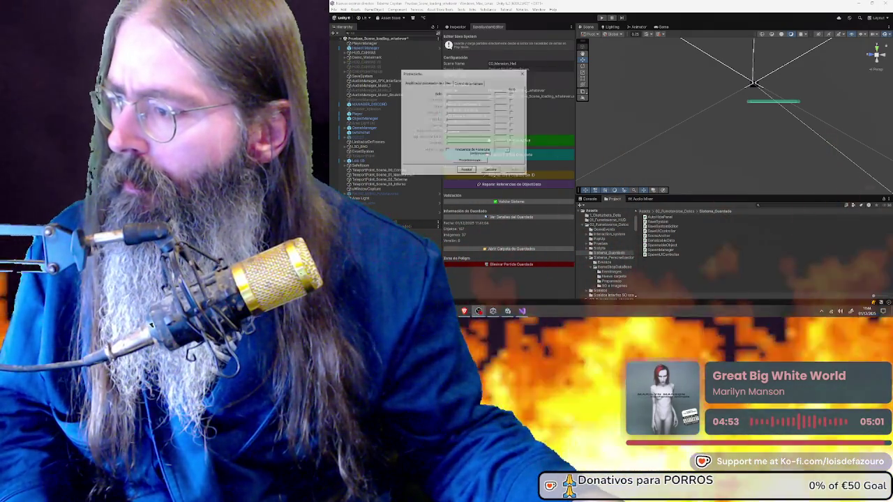
click(469, 83)
click(427, 83)
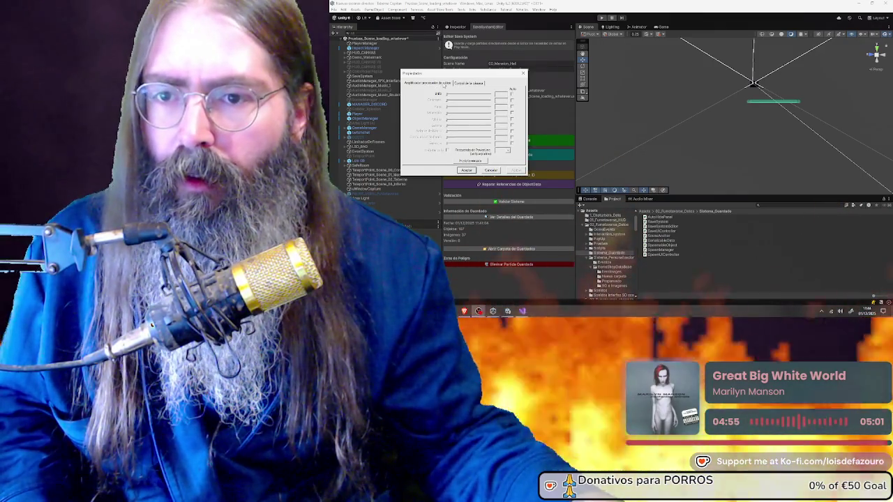
key(Escape)
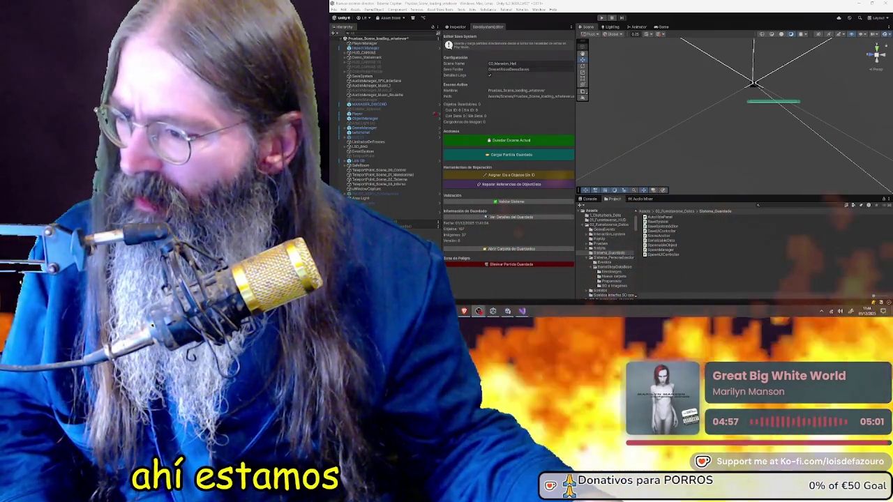